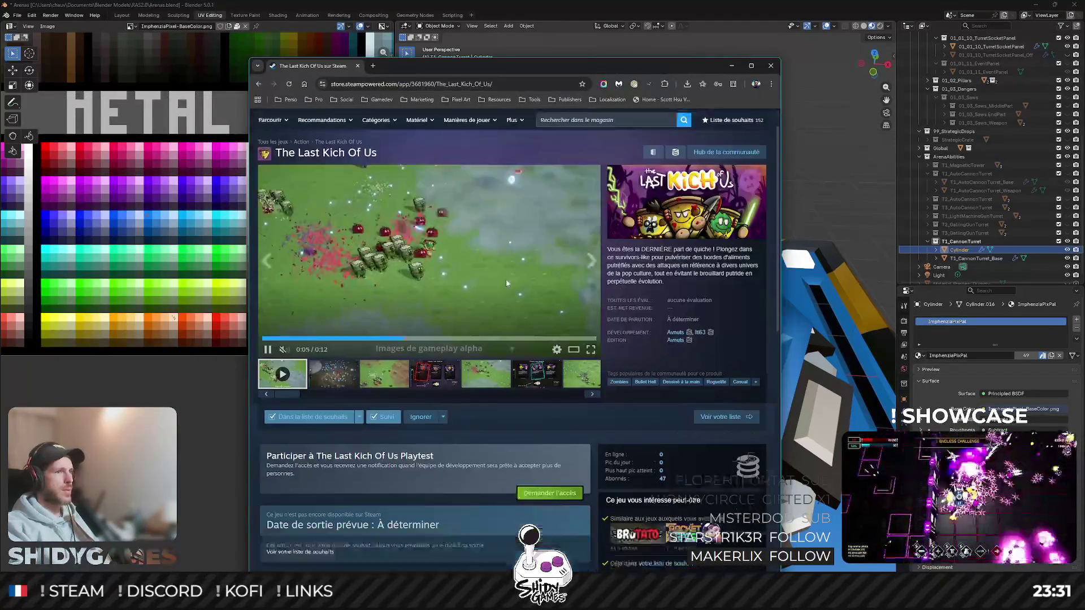
{"action": "scroll", "coordinate": [506, 279], "scroll_direction": "up", "scroll_amount": 1}
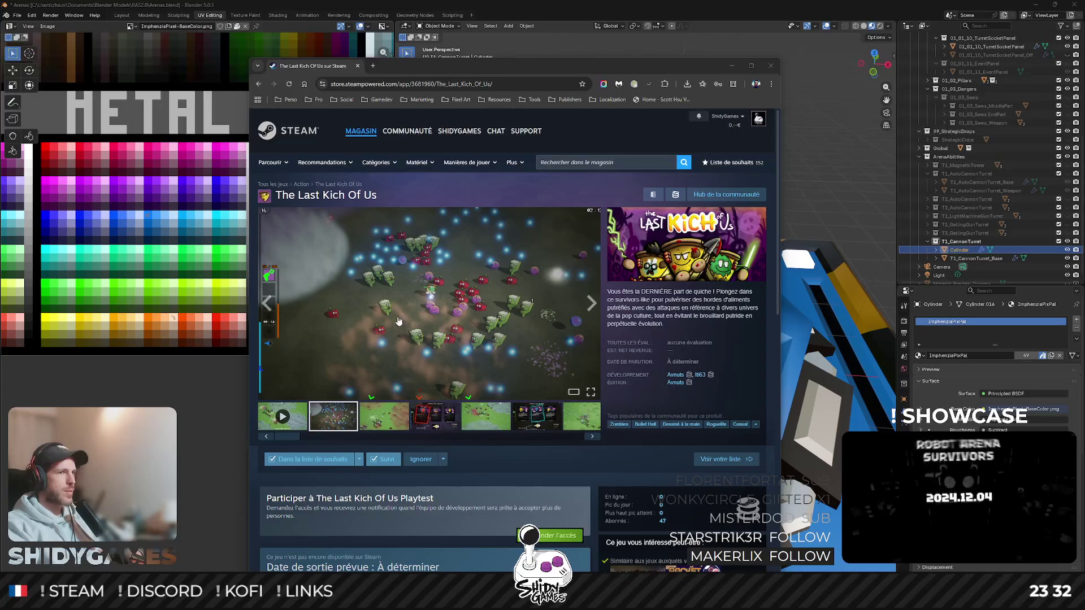
Step: Browse the upgrade and gameplay screenshots and play the game's trailer on the store page
{"action": "left_click", "coordinate": [434, 416]}
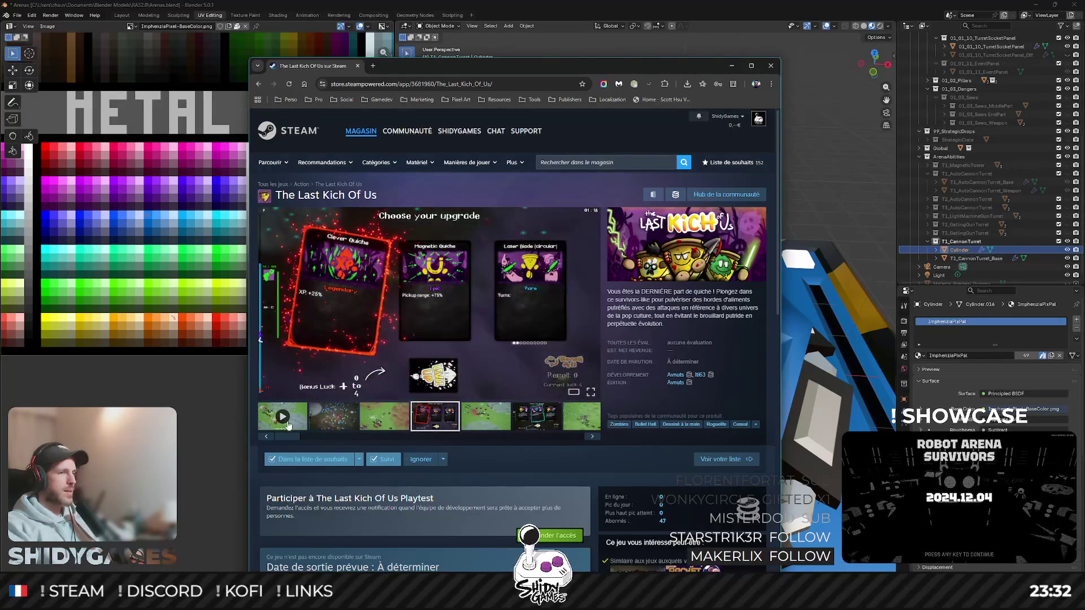
{"action": "left_click", "coordinate": [314, 427]}
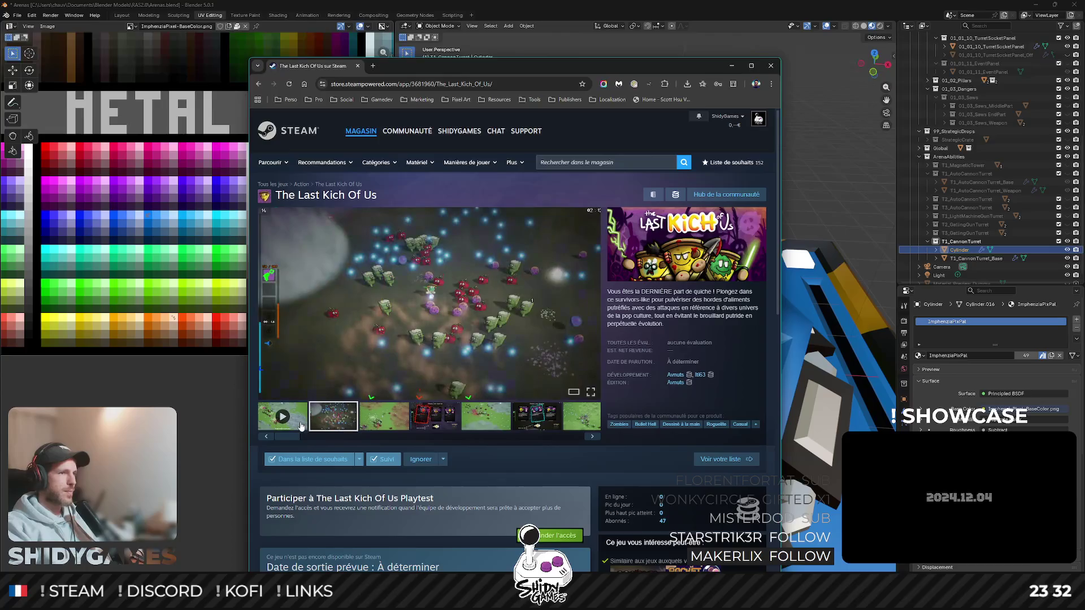
{"action": "left_click", "coordinate": [301, 427]}
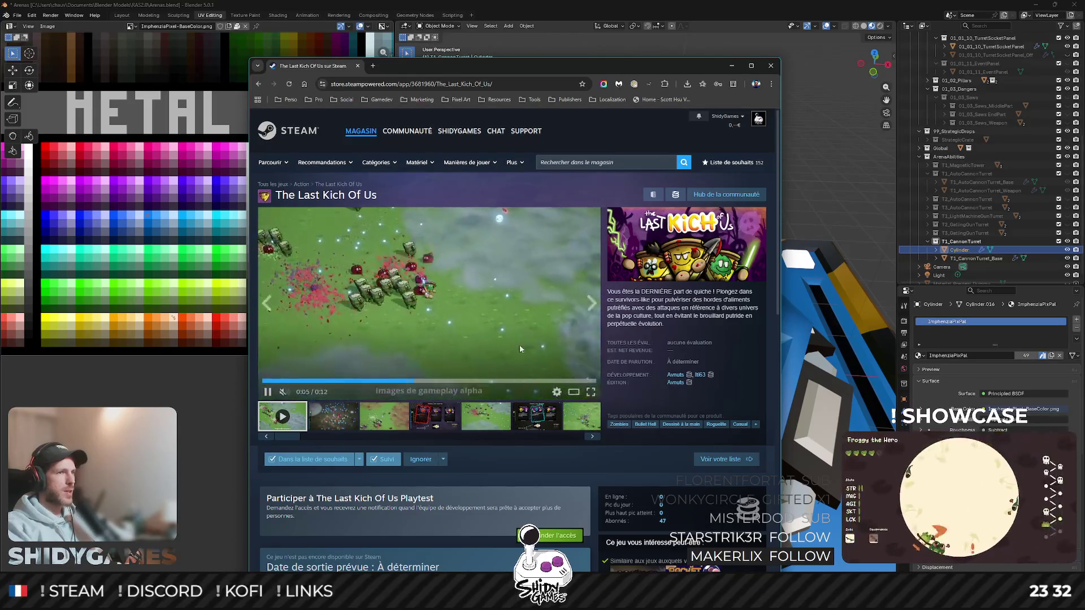
{"action": "scroll", "coordinate": [486, 479], "scroll_direction": "down", "scroll_amount": 2}
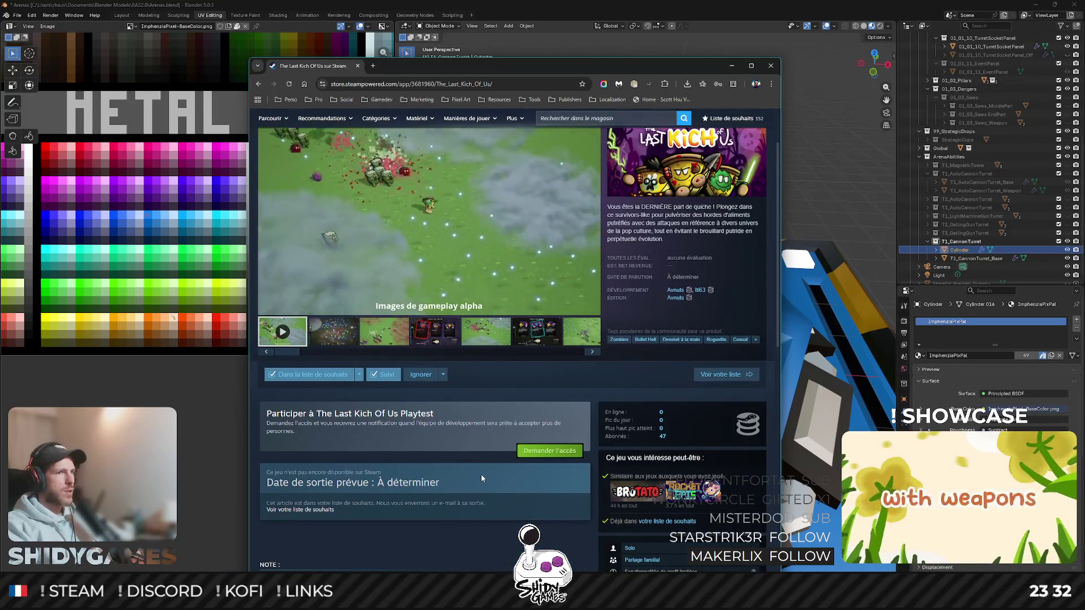
{"action": "scroll", "coordinate": [480, 474], "scroll_direction": "up", "scroll_amount": 2}
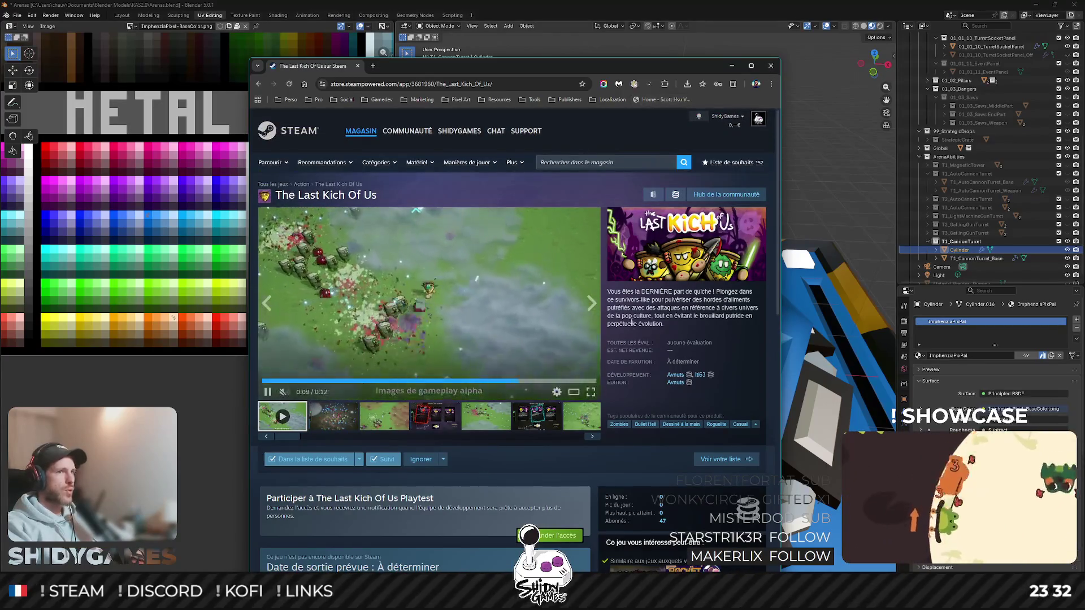
Step: Copy The Last Kich Of Us store page address and hide the browser to return to Blender
{"action": "key", "text": "ctrl+l"}
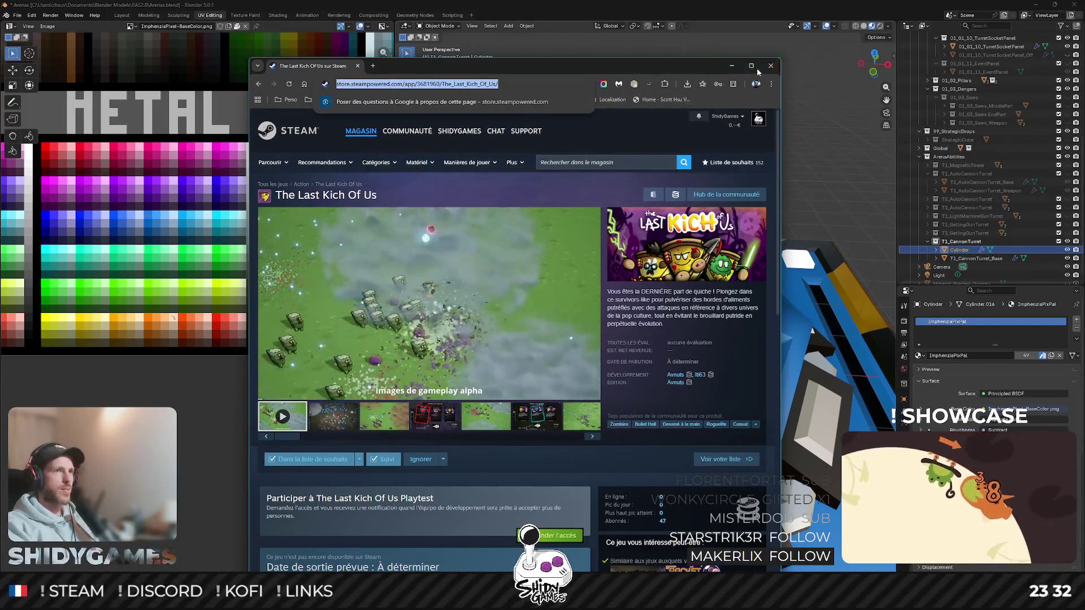
{"action": "key", "text": "ctrl+c"}
{"action": "left_click", "coordinate": [770, 65]}
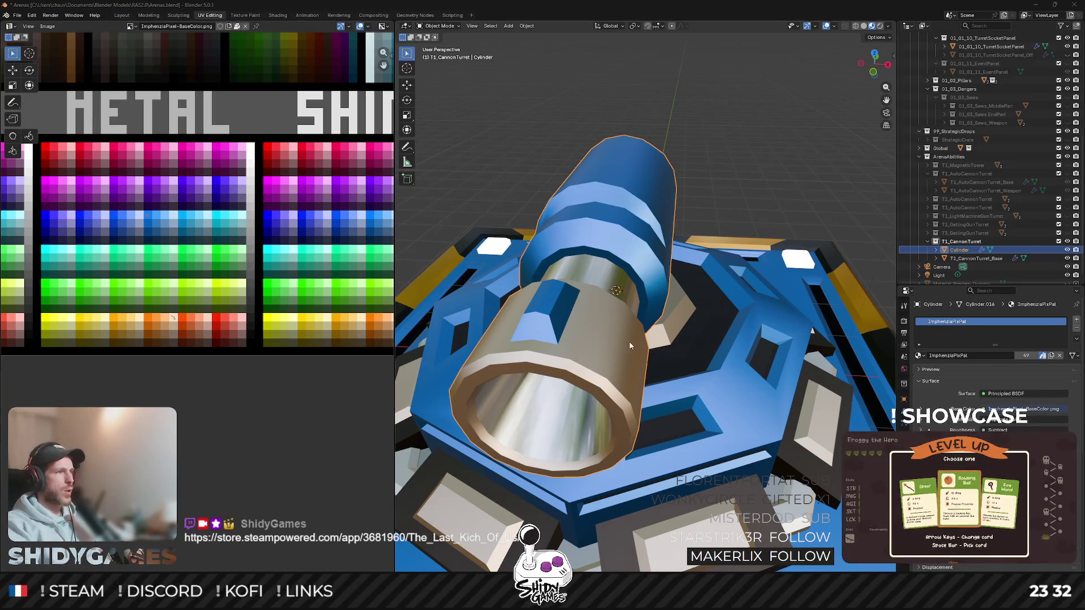
Step: Orbit around the cannon turret, then switch to the browser showing the An Eternity Gone By store page
{"action": "middle_click_drag", "start_coordinate": [629, 346], "coordinate": [612, 347]}
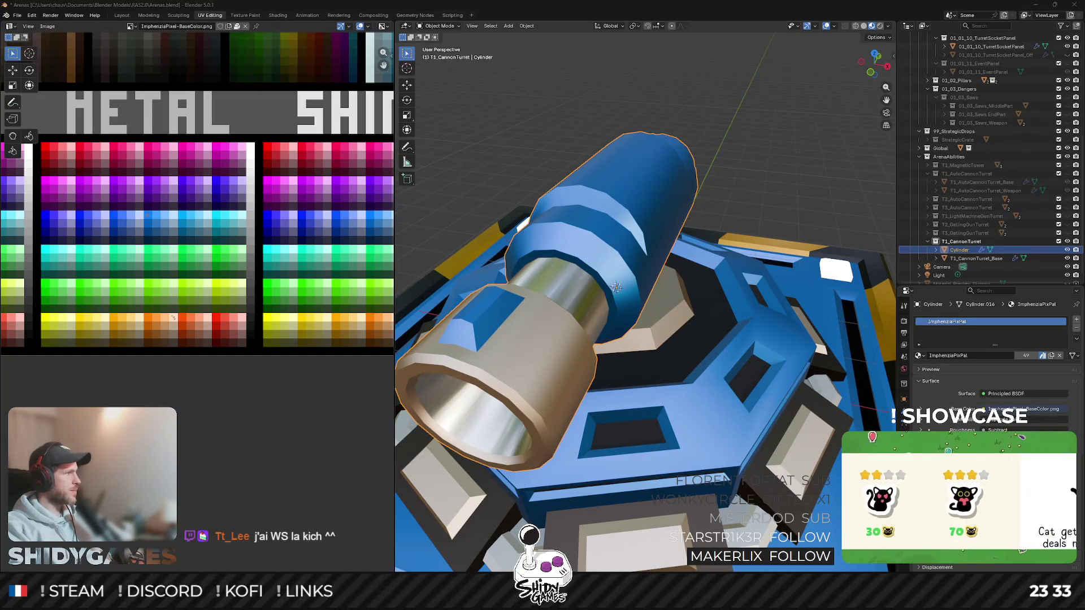
{"action": "key", "text": "alt+Tab"}
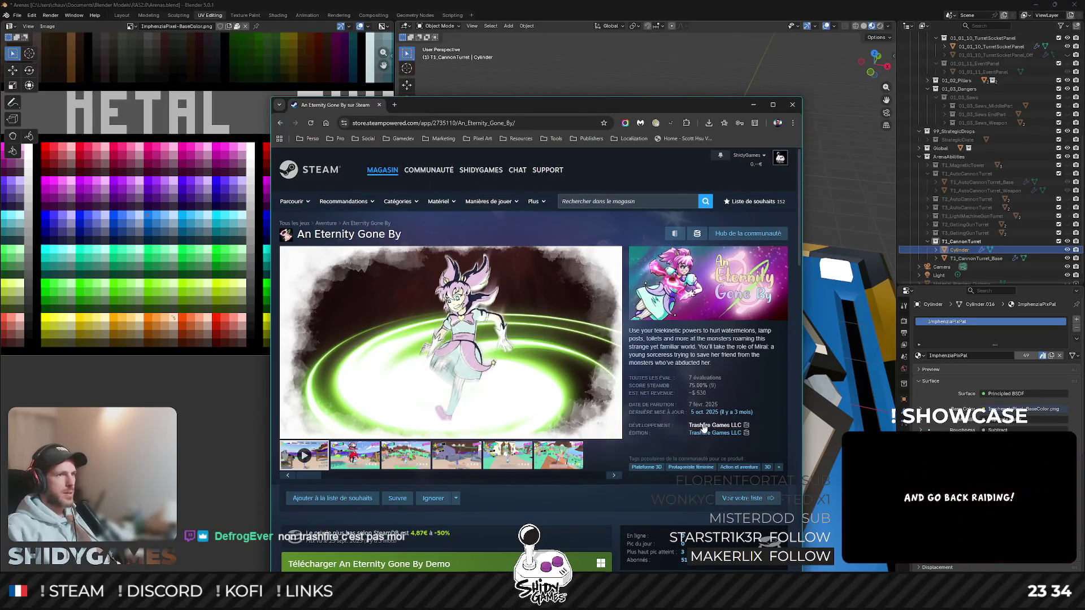
{"action": "scroll", "coordinate": [725, 384], "scroll_direction": "down", "scroll_amount": 2}
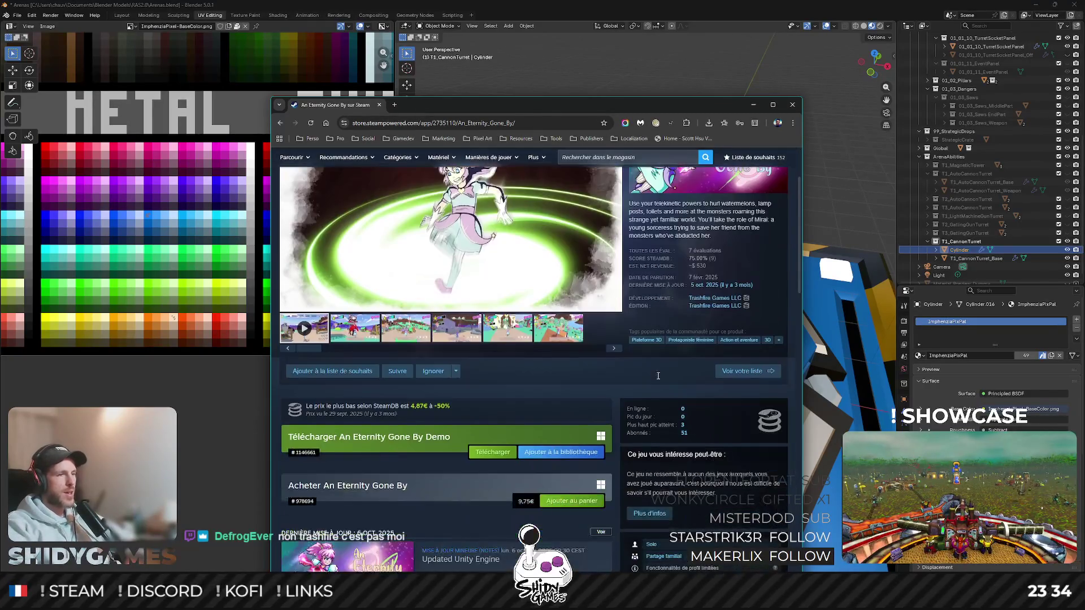
{"action": "scroll", "coordinate": [720, 399], "scroll_direction": "down", "scroll_amount": 2}
{"action": "scroll", "coordinate": [712, 421], "scroll_direction": "down", "scroll_amount": 2}
{"action": "scroll", "coordinate": [712, 421], "scroll_direction": "down", "scroll_amount": 1}
{"action": "scroll", "coordinate": [644, 428], "scroll_direction": "down", "scroll_amount": 1}
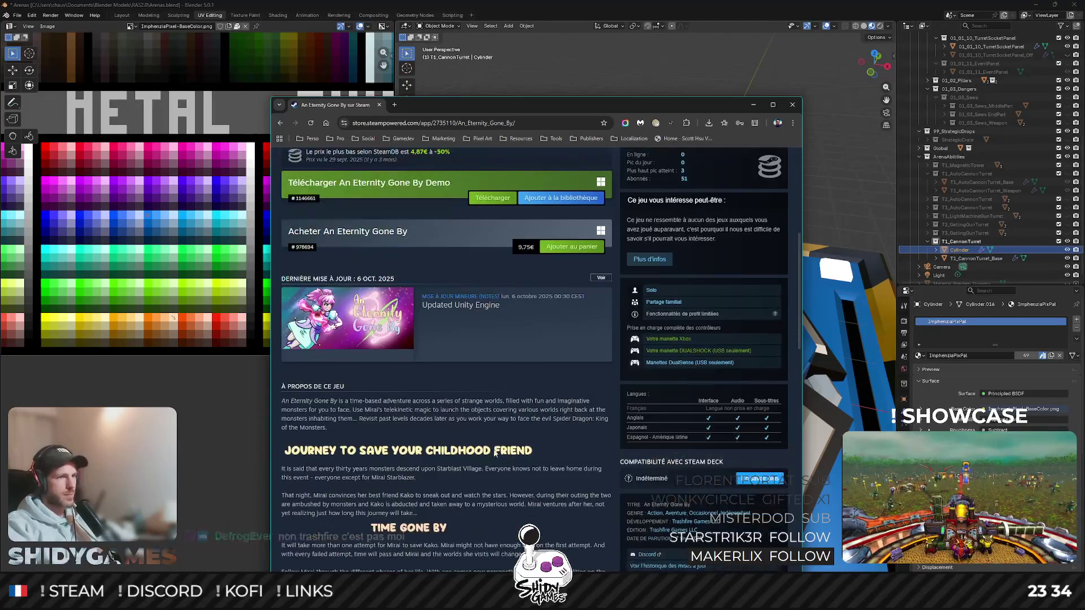
{"action": "scroll", "coordinate": [498, 444], "scroll_direction": "down", "scroll_amount": 2}
{"action": "scroll", "coordinate": [504, 437], "scroll_direction": "down", "scroll_amount": 1}
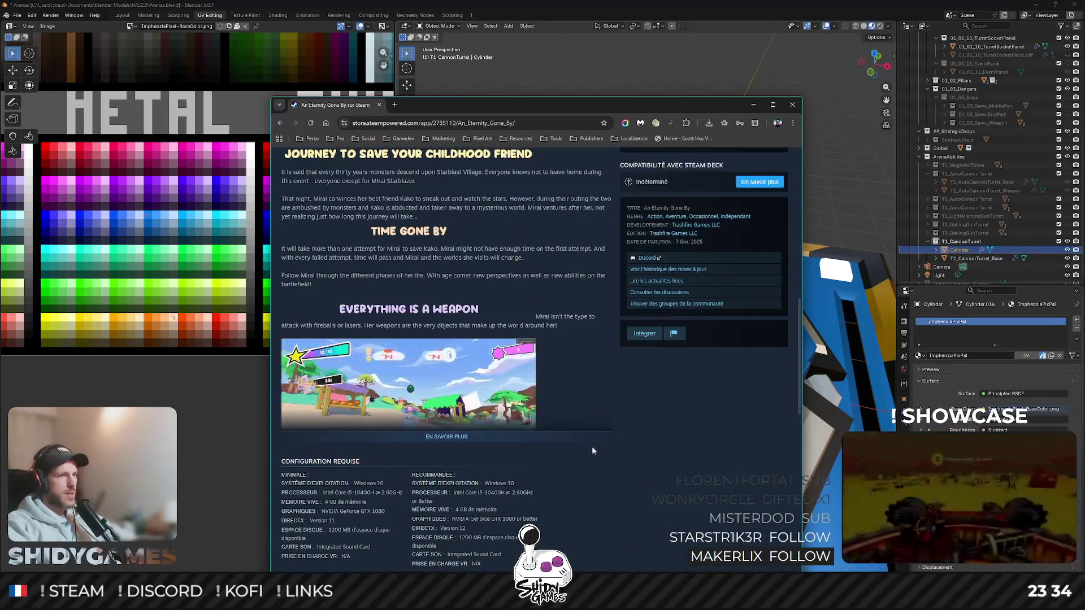
{"action": "scroll", "coordinate": [592, 445], "scroll_direction": "up", "scroll_amount": 2}
{"action": "scroll", "coordinate": [591, 447], "scroll_direction": "up", "scroll_amount": 1}
{"action": "scroll", "coordinate": [592, 447], "scroll_direction": "up", "scroll_amount": 2}
{"action": "scroll", "coordinate": [602, 437], "scroll_direction": "up", "scroll_amount": 2}
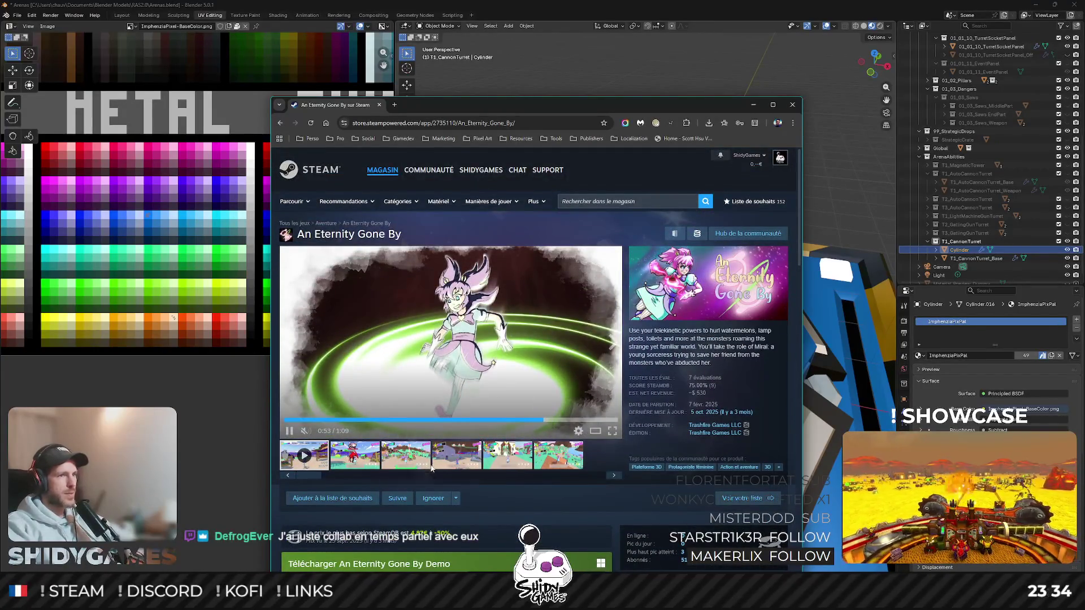
Step: View the third screenshot, highlight 'toilets' and the 530 revenue figure, then switch back to Blender
{"action": "left_click", "coordinate": [430, 467]}
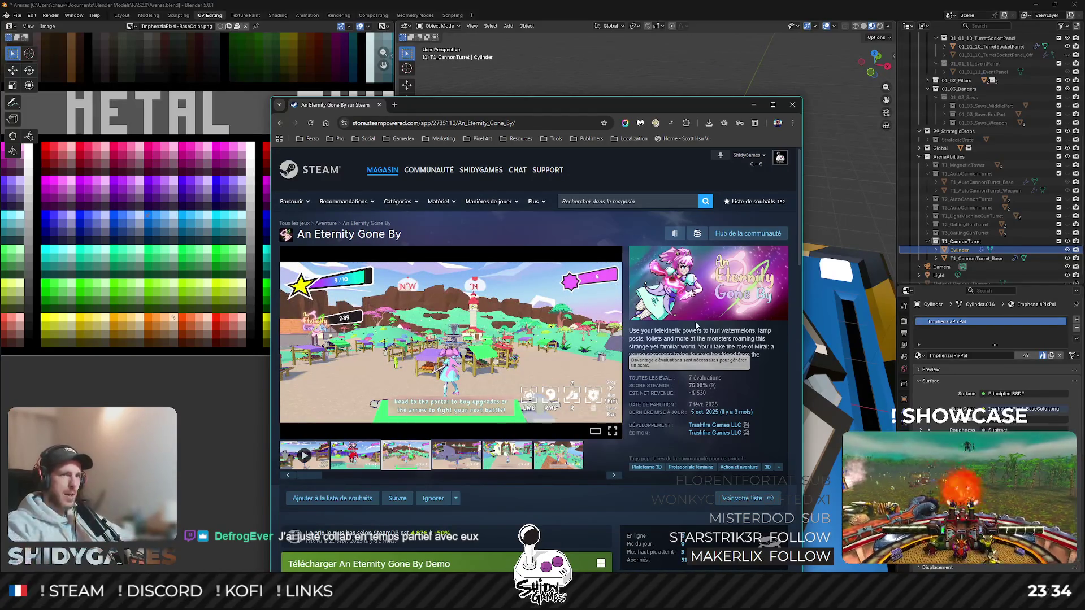
{"action": "double_click", "coordinate": [655, 338]}
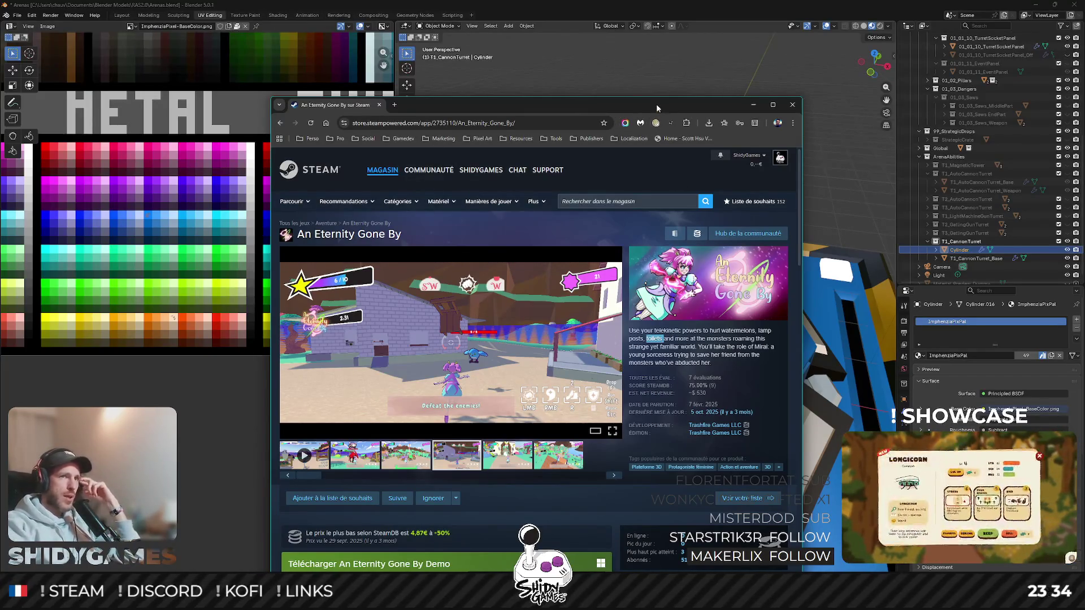
{"action": "left_click_drag", "start_coordinate": [657, 107], "coordinate": [664, 59]}
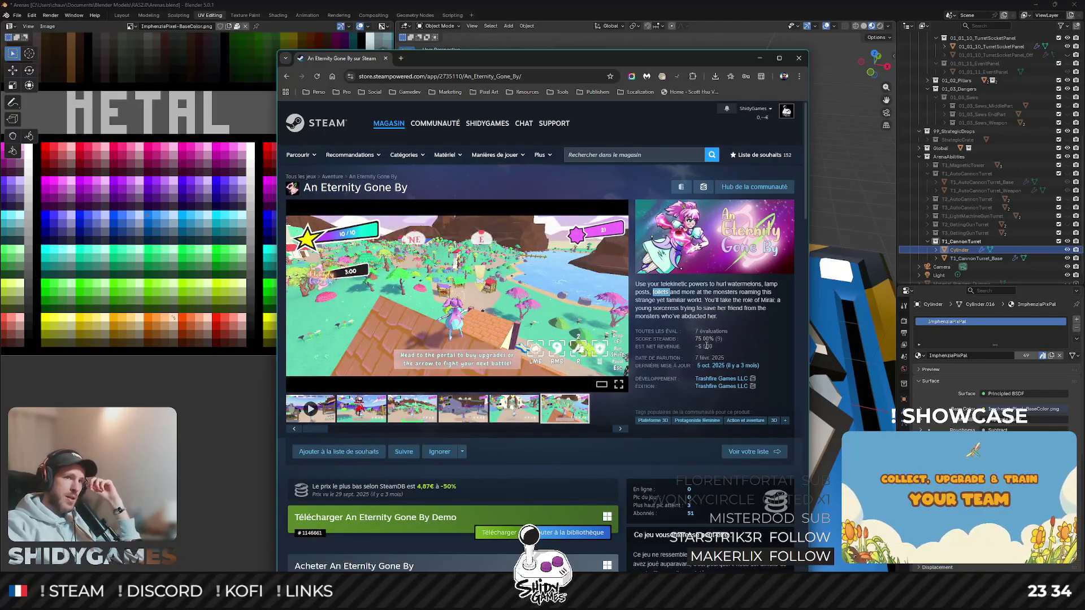
{"action": "left_click", "coordinate": [739, 347]}
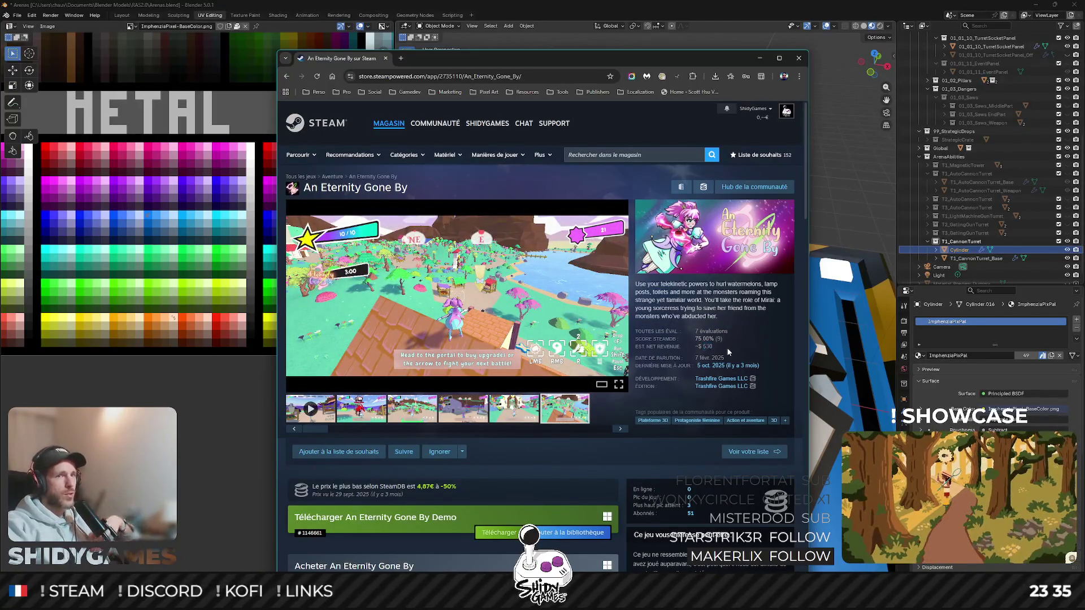
{"action": "double_click", "coordinate": [711, 347]}
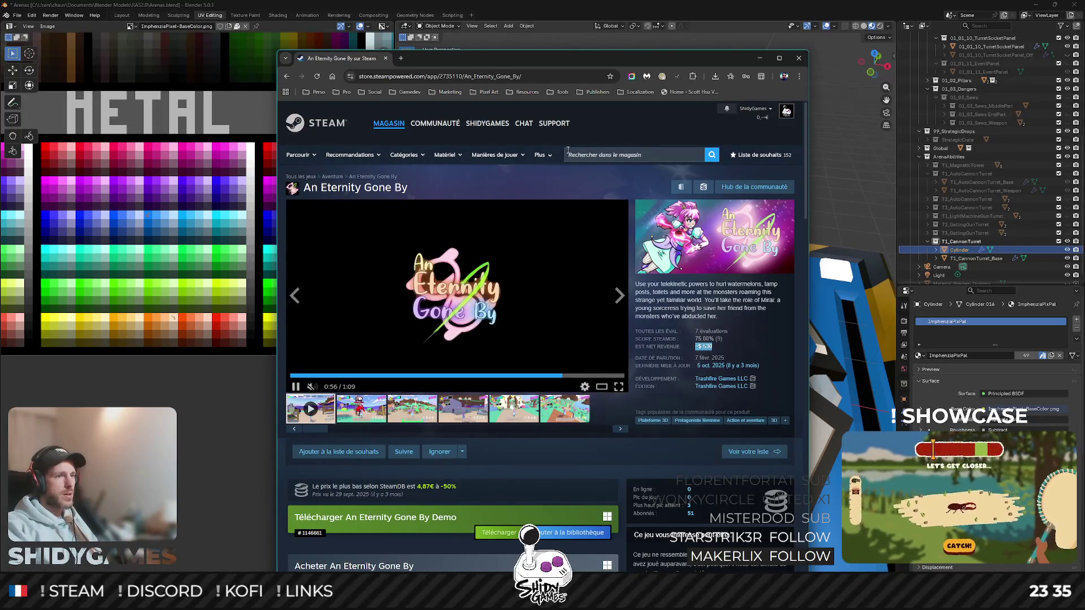
{"action": "key", "text": "alt+Tab"}
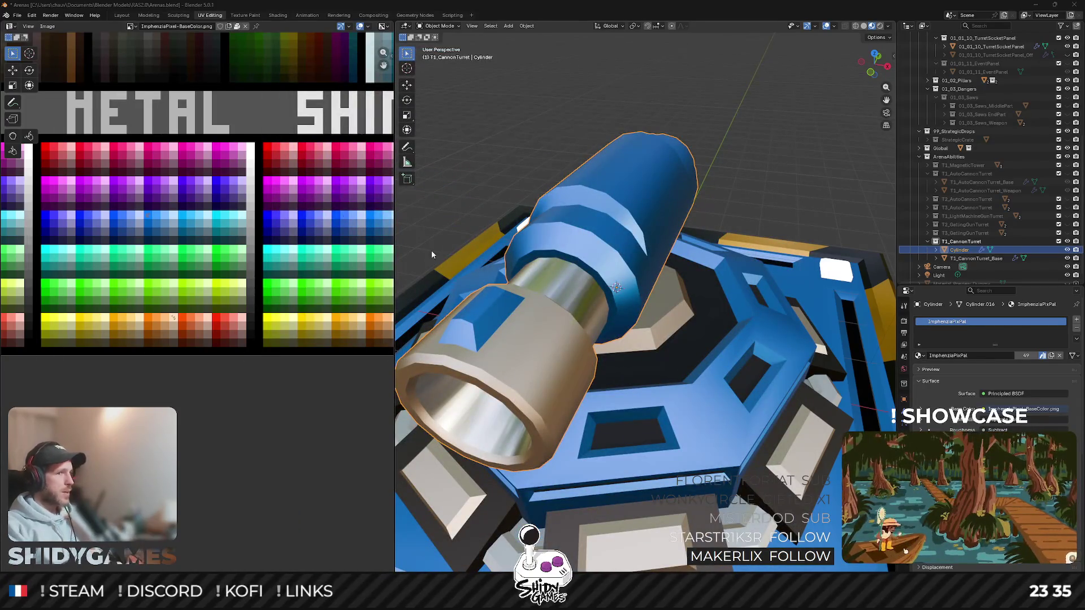
{"action": "middle_click_drag", "start_coordinate": [625, 189], "coordinate": [623, 182]}
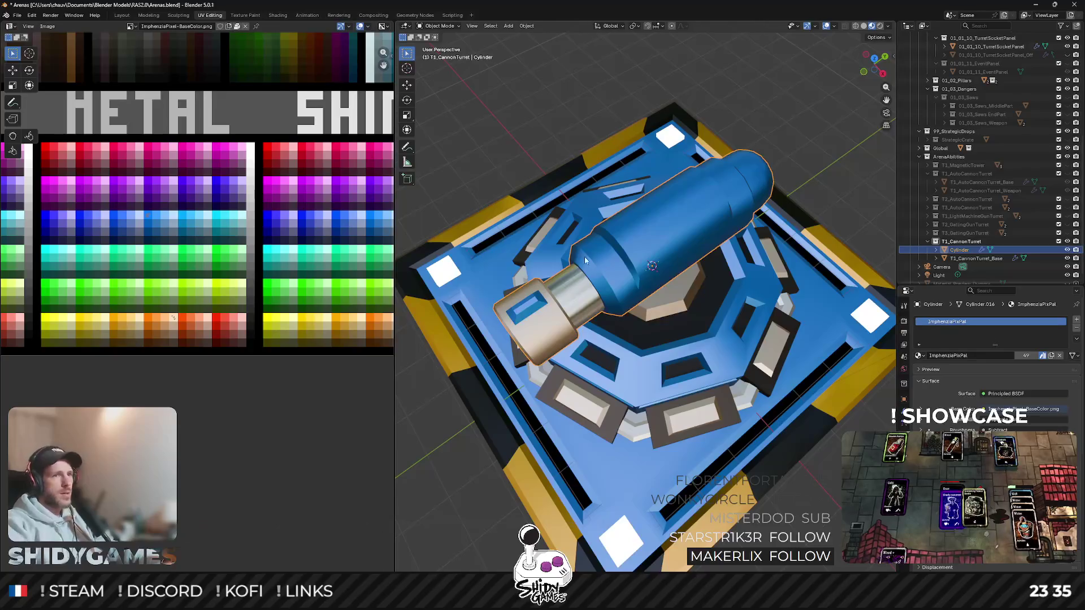
{"action": "middle_click_drag", "start_coordinate": [585, 256], "coordinate": [655, 222]}
Step: Move a ring of barrel faces onto a different palette colour and check the whole turret
{"action": "key", "text": "Tab"}
{"action": "scroll", "coordinate": [655, 221], "scroll_direction": "up", "scroll_amount": 2}
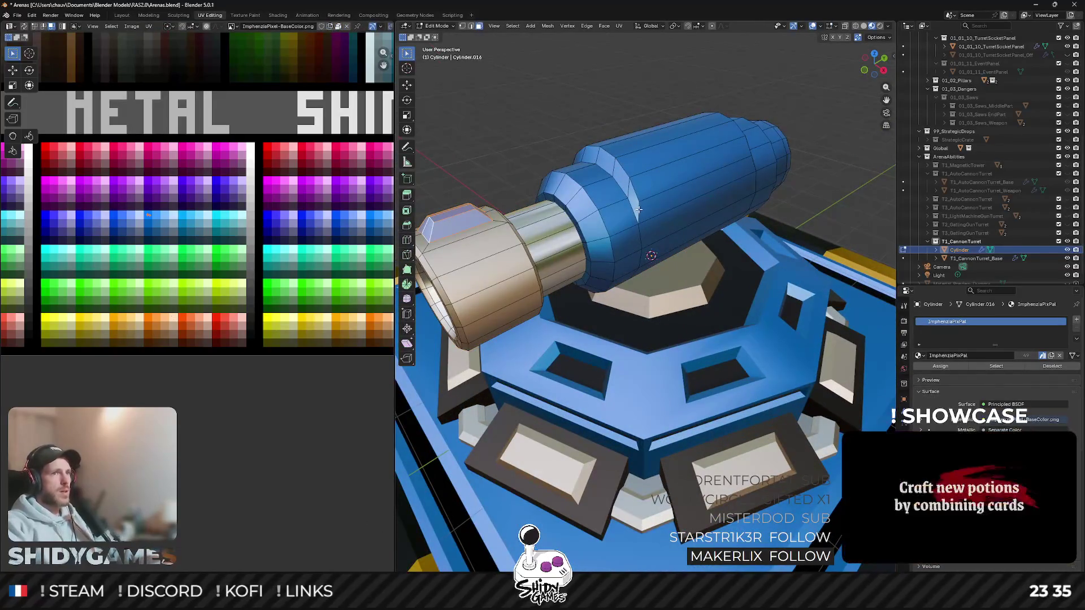
{"action": "left_click", "coordinate": [643, 199], "text": "alt"}
{"action": "mouse_move", "coordinate": [643, 198]}
{"action": "middle_mouse_down"}
{"action": "mouse_move", "coordinate": [568, 214]}
{"action": "mouse_move", "coordinate": [568, 223]}
{"action": "middle_mouse_up"}
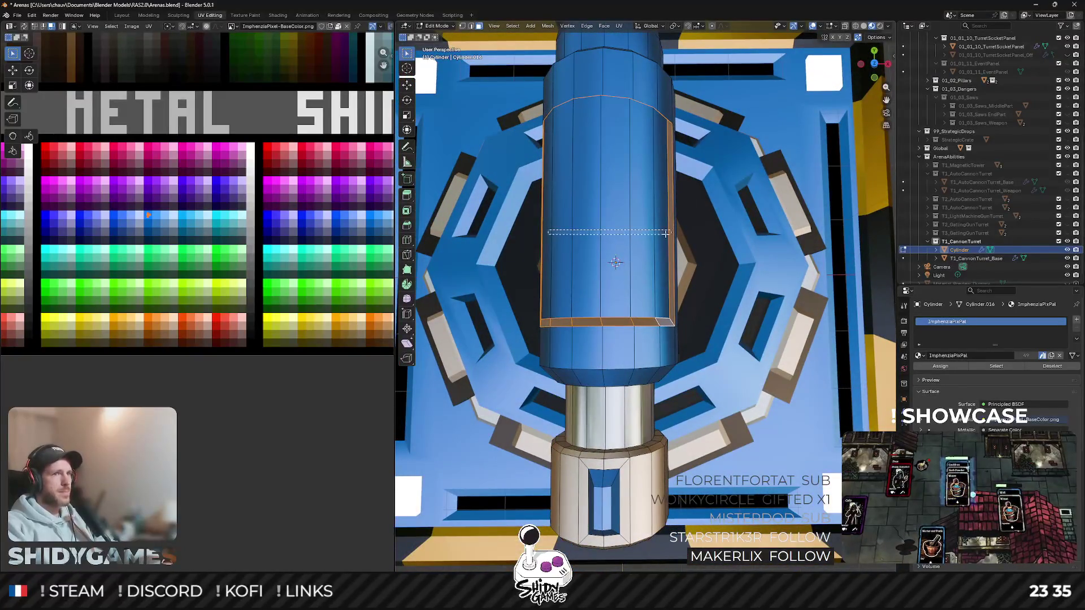
{"action": "left_click_drag", "start_coordinate": [547, 232], "coordinate": [660, 234]}
{"action": "middle_click_drag", "start_coordinate": [660, 234], "coordinate": [61, 243]}
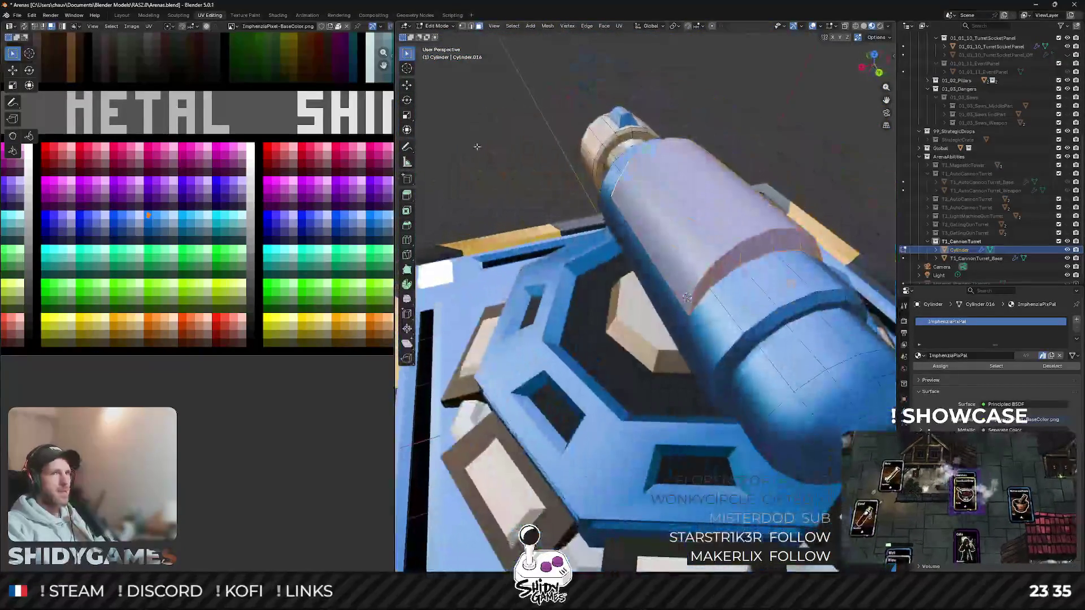
{"action": "key", "text": "g"}
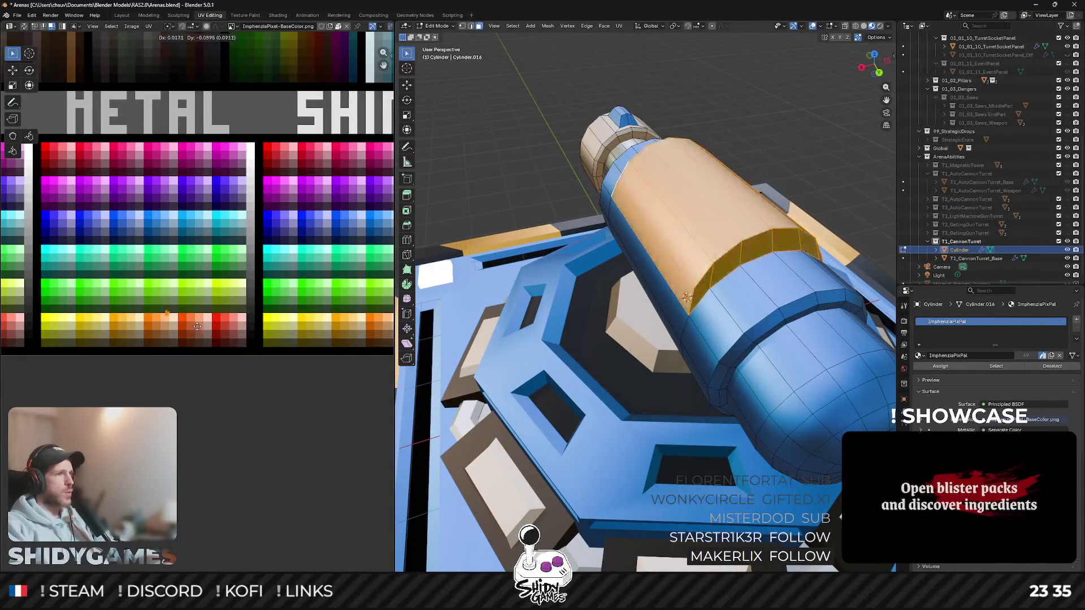
{"action": "left_click", "coordinate": [208, 323]}
{"action": "key", "text": "Tab"}
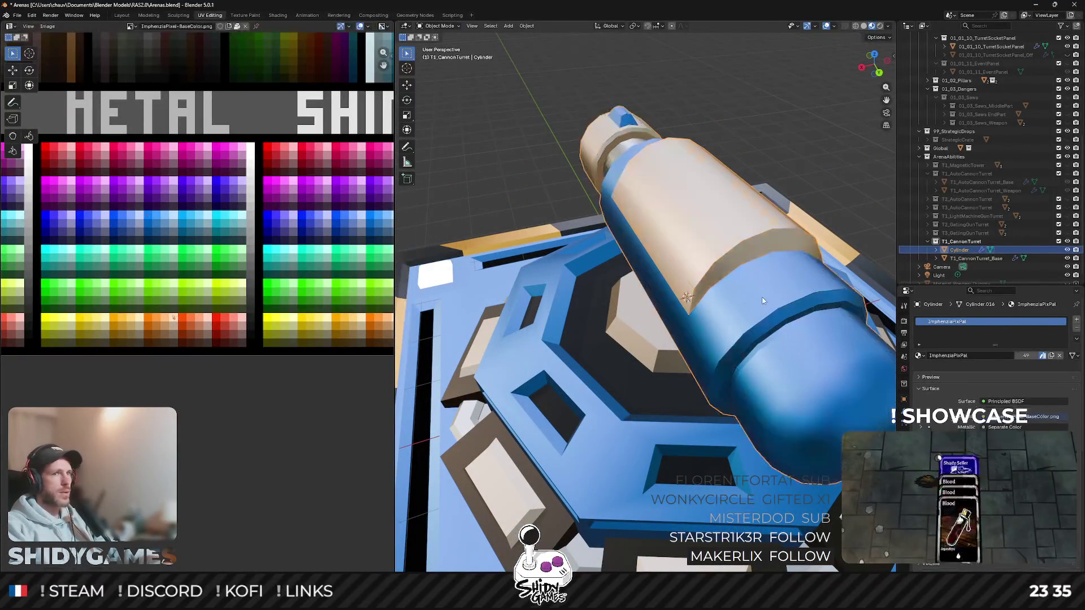
{"action": "mouse_move", "coordinate": [593, 255]}
{"action": "middle_mouse_down"}
{"action": "mouse_move", "coordinate": [659, 252]}
{"action": "mouse_move", "coordinate": [761, 223]}
{"action": "mouse_move", "coordinate": [805, 120]}
{"action": "mouse_move", "coordinate": [695, 120]}
{"action": "middle_mouse_up"}
Step: From side view, recolour the barrel's rounded end cap beige metal and return to Object Mode
{"action": "key", "text": "Tab"}
{"action": "key", "text": "KP_3"}
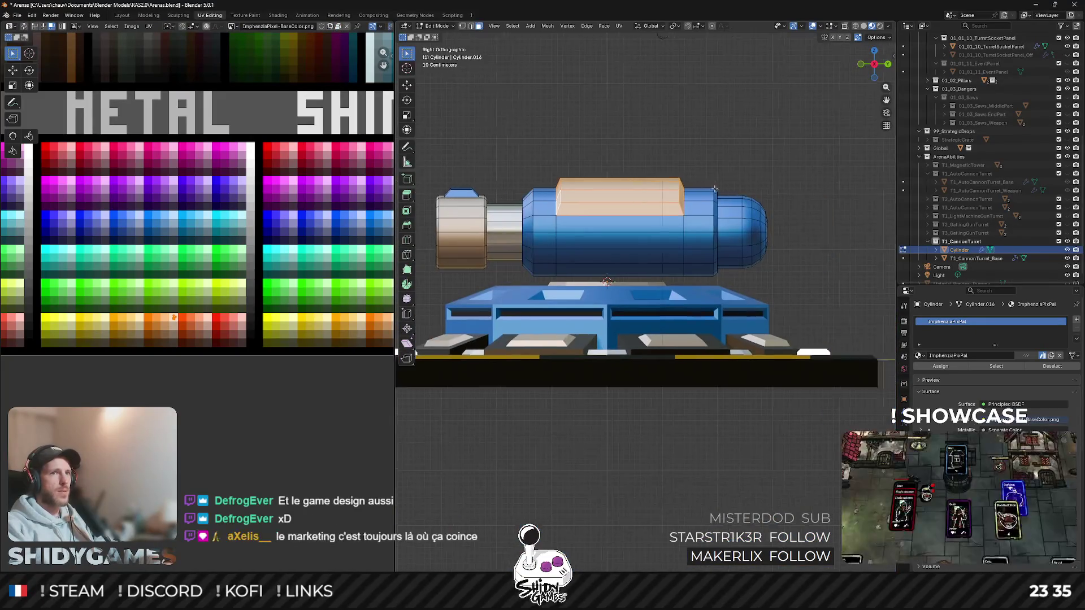
{"action": "scroll", "coordinate": [658, 207], "scroll_direction": "up", "scroll_amount": 3}
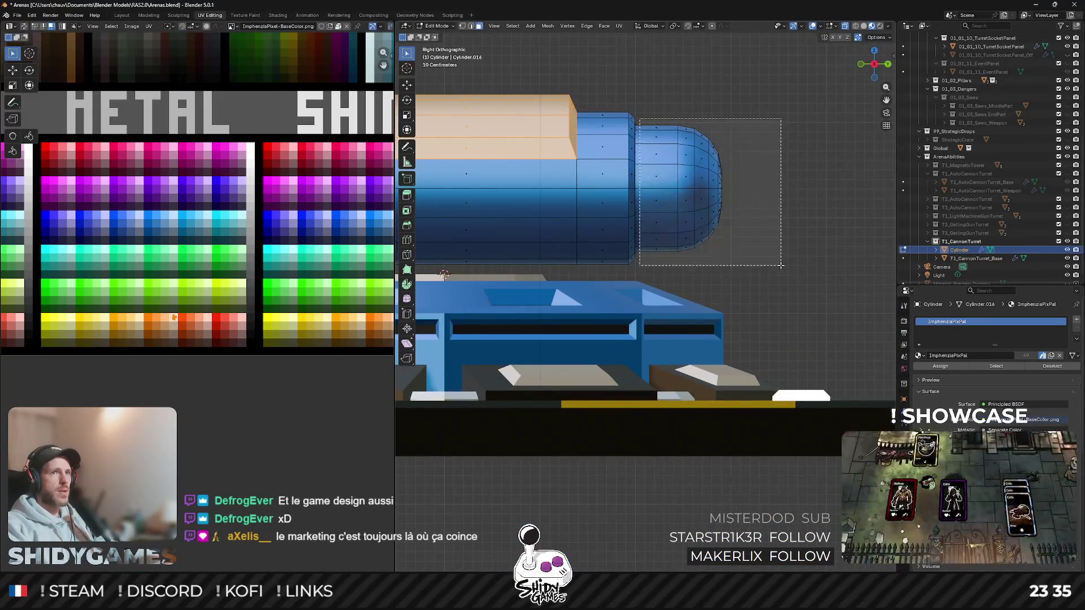
{"action": "left_click_drag", "start_coordinate": [639, 119], "coordinate": [785, 270]}
{"action": "key", "text": "g"}
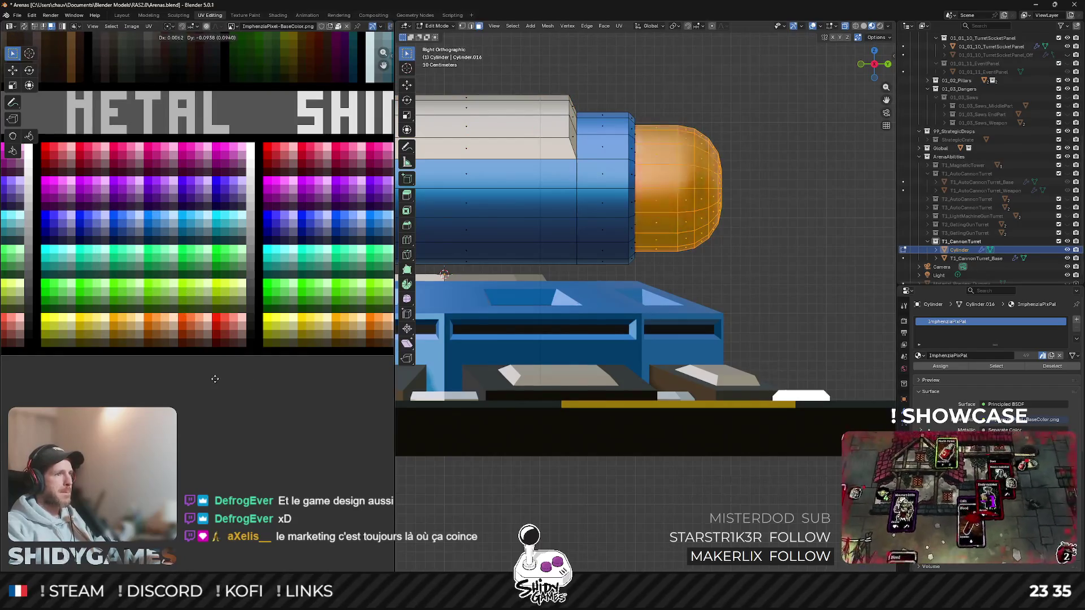
{"action": "left_click", "coordinate": [242, 378]}
{"action": "key", "text": "Tab"}
{"action": "scroll", "coordinate": [669, 154], "scroll_direction": "down", "scroll_amount": 3}
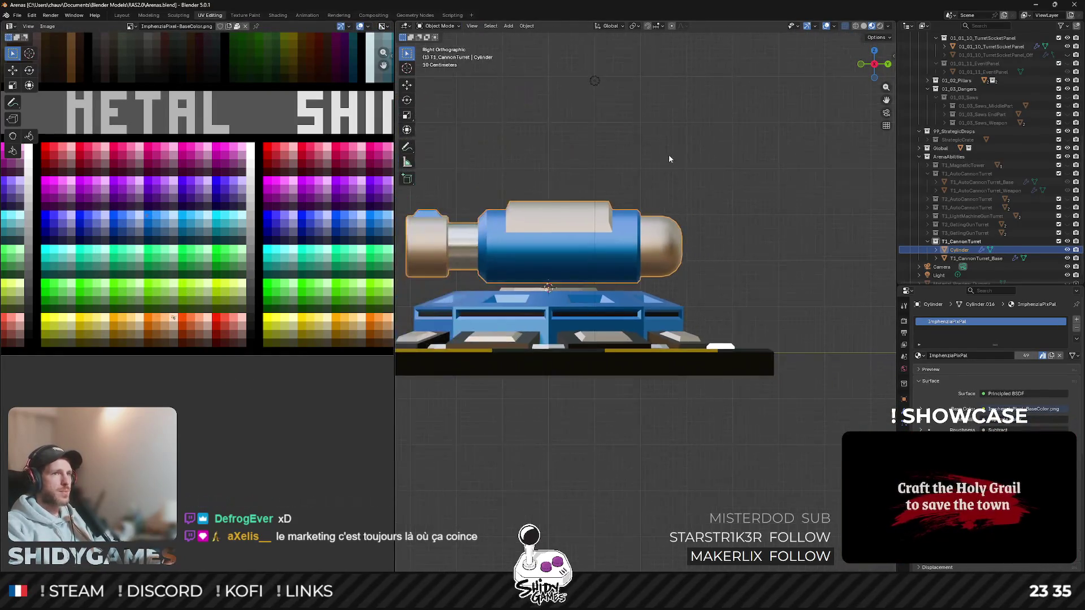
{"action": "mouse_move", "coordinate": [669, 154]}
{"action": "middle_mouse_down"}
{"action": "mouse_move", "coordinate": [596, 179]}
{"action": "mouse_move", "coordinate": [660, 142]}
{"action": "middle_mouse_up"}
{"action": "scroll", "coordinate": [596, 178], "scroll_direction": "down", "scroll_amount": 3}
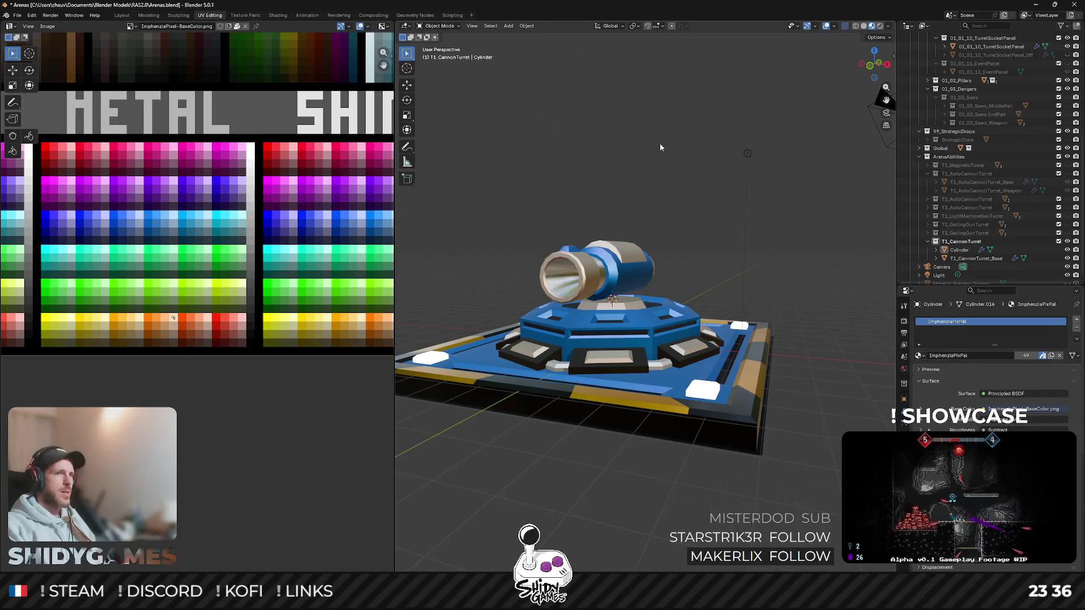
{"action": "middle_click_drag", "start_coordinate": [593, 208], "coordinate": [614, 222]}
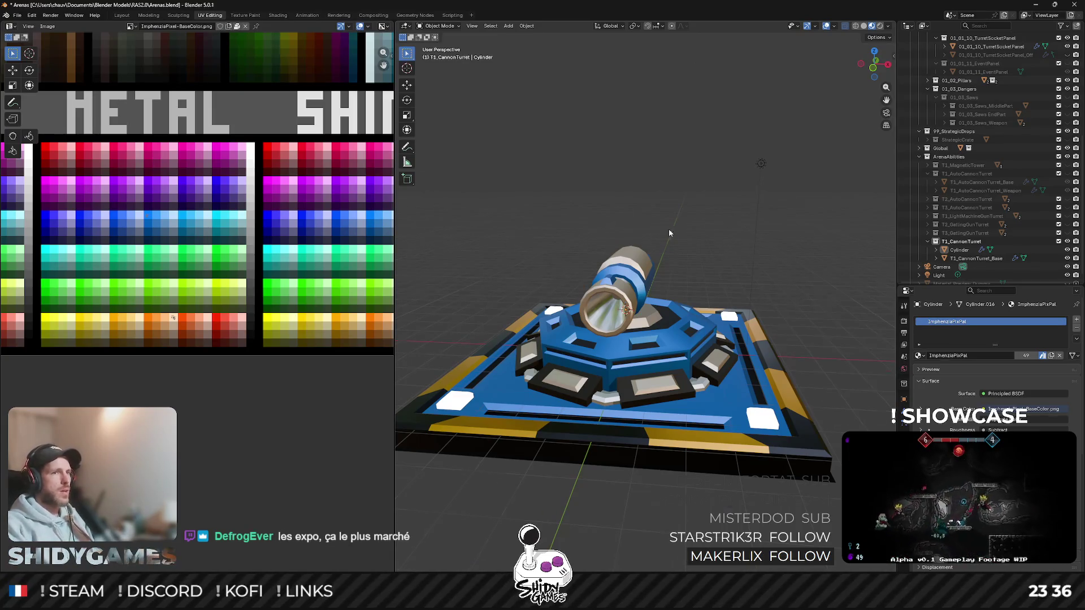
{"action": "middle_click_drag", "start_coordinate": [669, 229], "coordinate": [525, 315]}
{"action": "scroll", "coordinate": [524, 313], "scroll_direction": "up", "scroll_amount": 5}
Step: Edit the barrel mesh and select the ring of faces around its rounded end cap
{"action": "left_click", "coordinate": [552, 268]}
{"action": "key", "text": "Tab"}
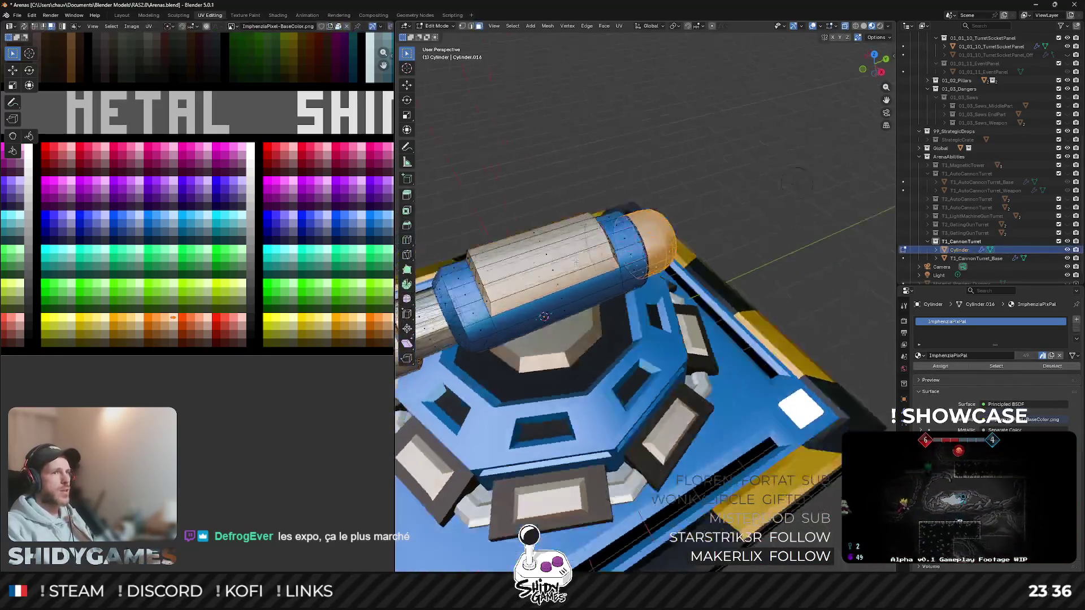
{"action": "middle_click_drag", "start_coordinate": [583, 260], "coordinate": [612, 286]}
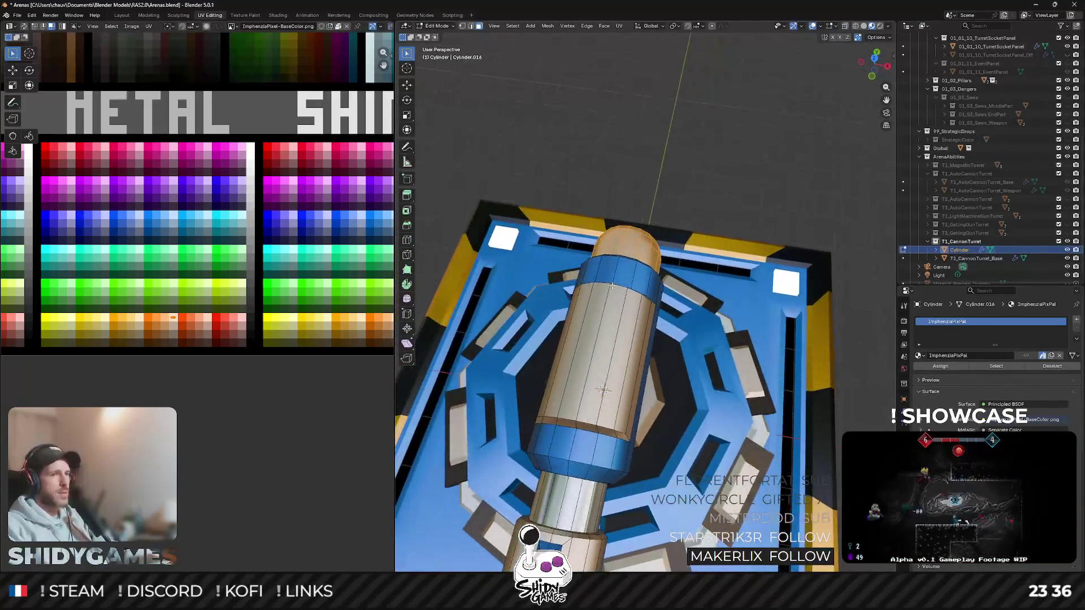
{"action": "mouse_move", "coordinate": [632, 352]}
{"action": "middle_mouse_down"}
{"action": "mouse_move", "coordinate": [664, 315]}
{"action": "mouse_move", "coordinate": [663, 232]}
{"action": "middle_mouse_up"}
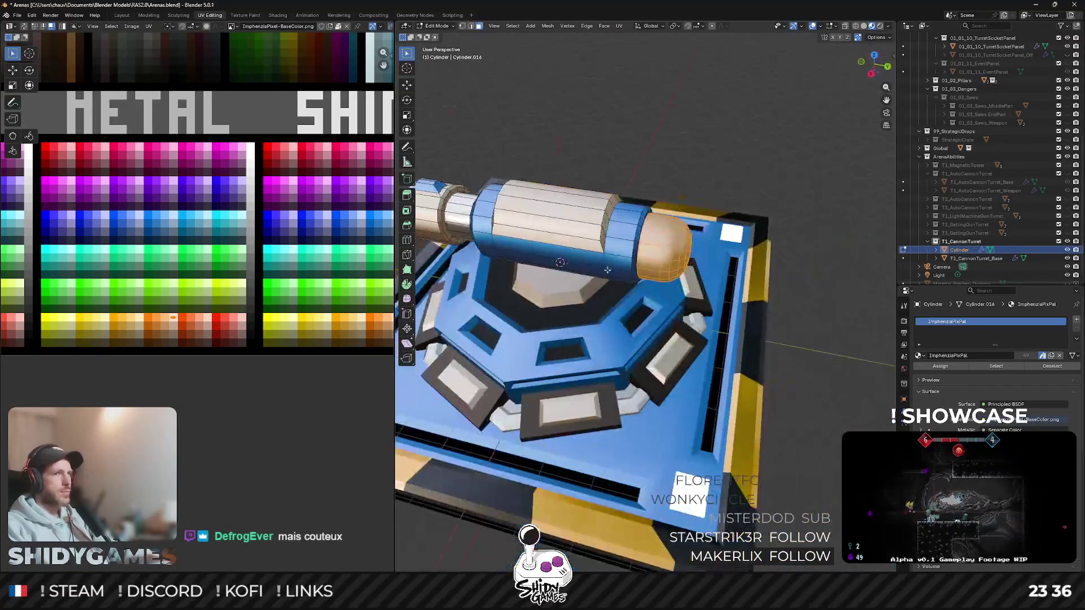
{"action": "scroll", "coordinate": [664, 232], "scroll_direction": "up", "scroll_amount": 3}
{"action": "left_click", "coordinate": [662, 232]}
{"action": "mouse_move", "coordinate": [662, 231]}
{"action": "middle_mouse_down"}
{"action": "mouse_move", "coordinate": [684, 169]}
{"action": "mouse_move", "coordinate": [795, 107]}
{"action": "middle_mouse_up"}
{"action": "left_click", "coordinate": [682, 168], "text": "alt"}
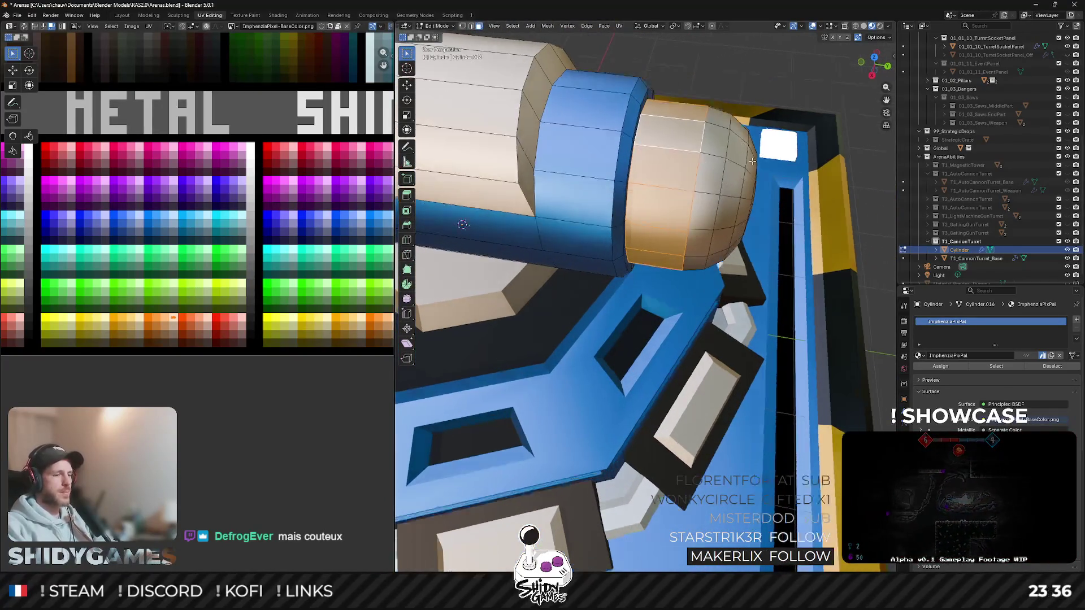
Step: Inset the end-cap face ring twice and push the inset faces slightly inward
{"action": "key", "text": "i"}
{"action": "left_click", "coordinate": [788, 109]}
{"action": "key", "text": "i"}
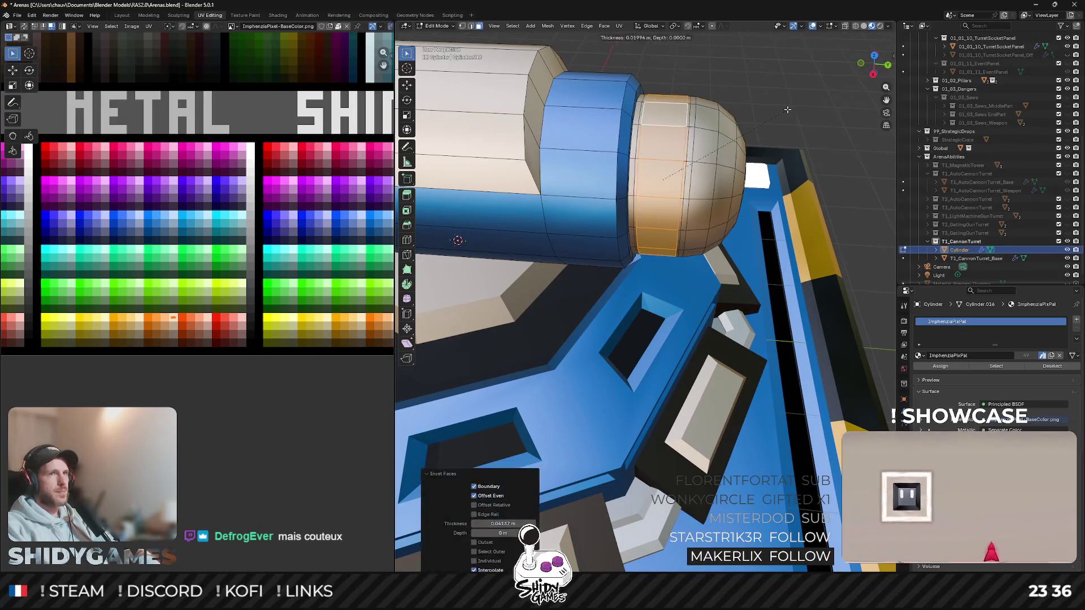
{"action": "left_click", "coordinate": [783, 111]}
{"action": "key", "text": "alt+s"}
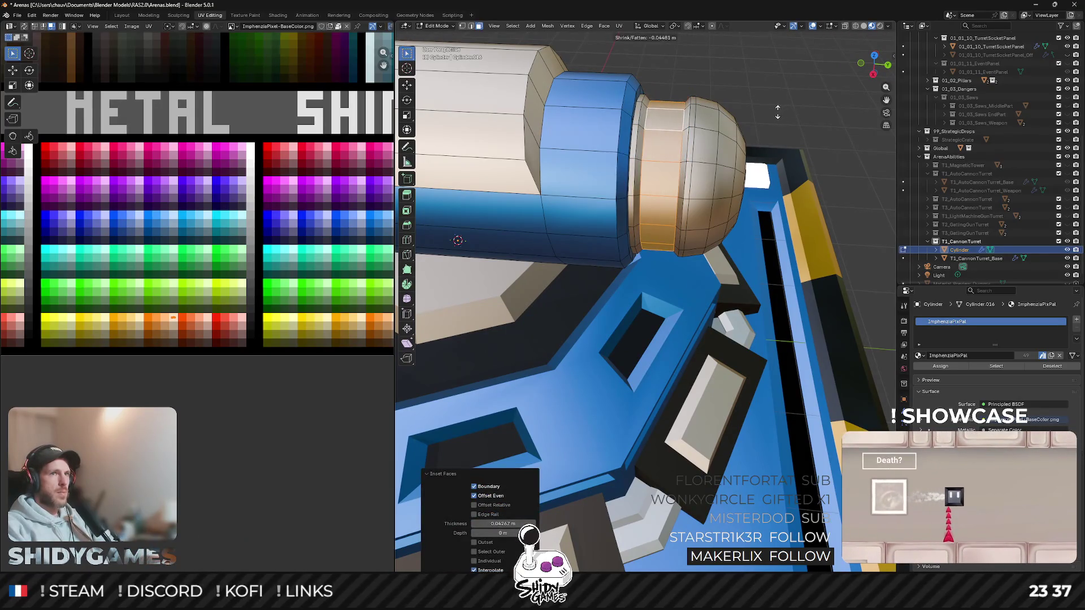
{"action": "left_click", "coordinate": [774, 113]}
{"action": "scroll", "coordinate": [206, 370], "scroll_direction": "down", "scroll_amount": 3}
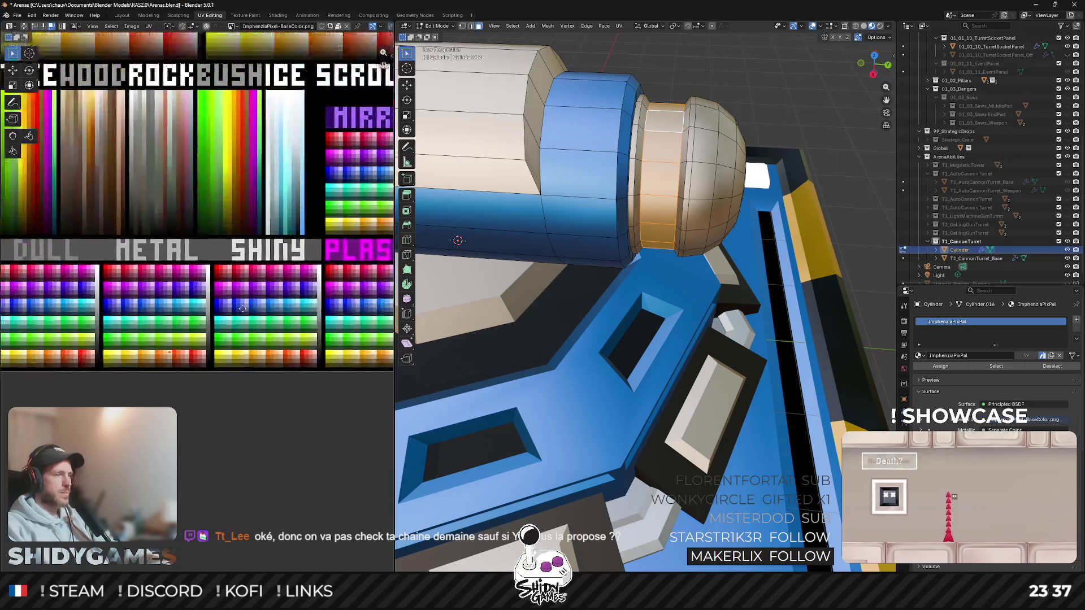
{"action": "scroll", "coordinate": [206, 369], "scroll_direction": "down", "scroll_amount": 3}
{"action": "scroll", "coordinate": [266, 210], "scroll_direction": "up", "scroll_amount": 3}
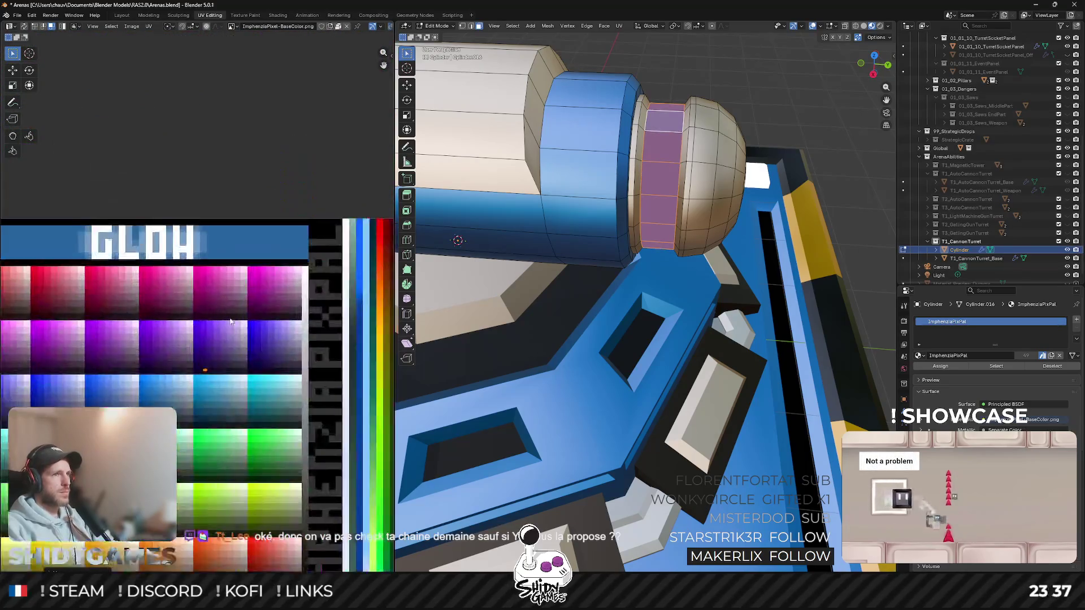
{"action": "scroll", "coordinate": [266, 210], "scroll_direction": "up", "scroll_amount": 3}
{"action": "scroll", "coordinate": [266, 210], "scroll_direction": "down", "scroll_amount": 2}
Step: Recolour the inset ring cream and return to Object Mode to view the turret
{"action": "key", "text": "g"}
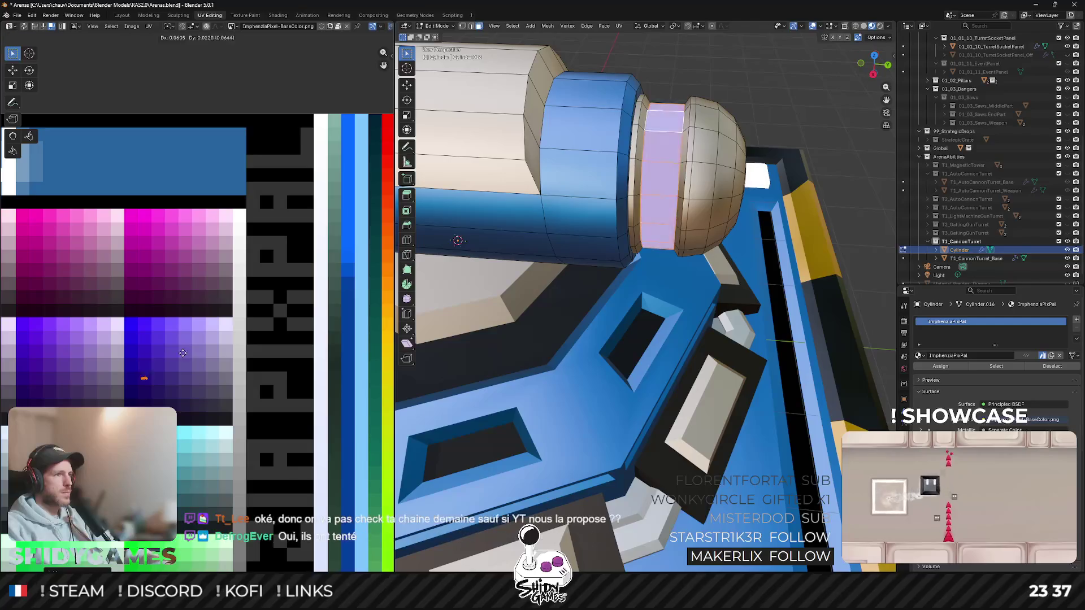
{"action": "left_click", "coordinate": [243, 222]}
{"action": "key", "text": "Tab"}
{"action": "scroll", "coordinate": [593, 255], "scroll_direction": "down", "scroll_amount": 3}
{"action": "middle_click_drag", "start_coordinate": [593, 255], "coordinate": [647, 171]}
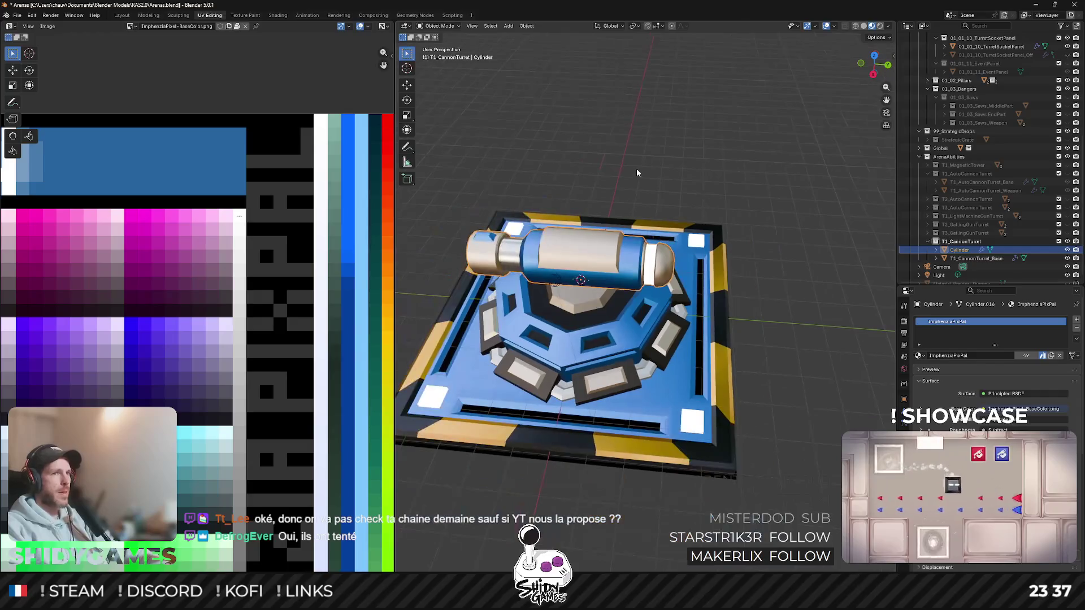
Step: In side view, move the dome and cream band along the Y axis further out the barrel
{"action": "key", "text": "Tab"}
{"action": "key", "text": "KP_7"}
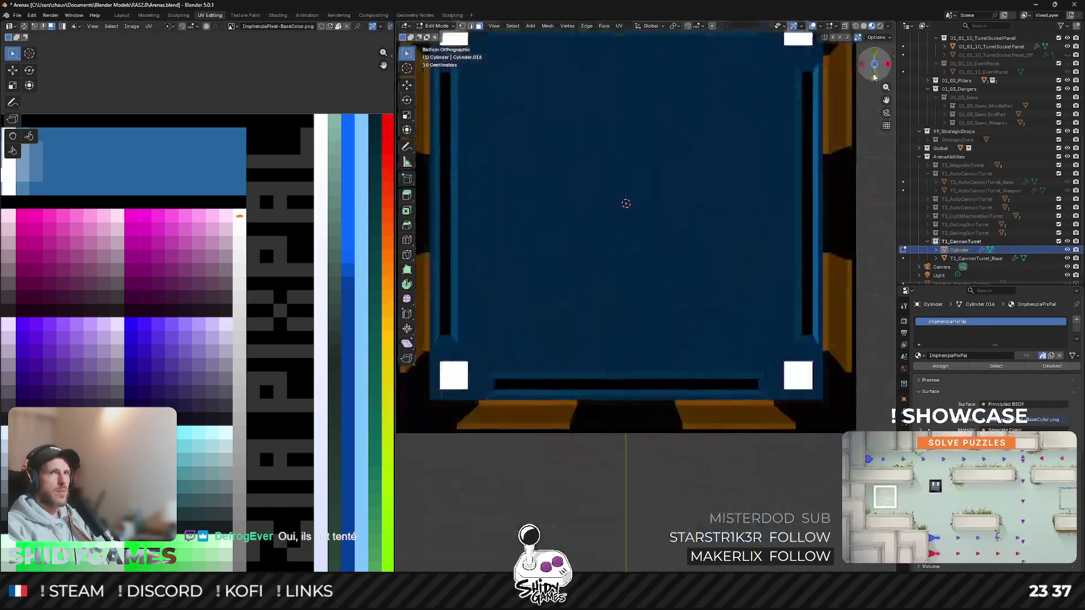
{"action": "key", "text": "KP_3"}
{"action": "scroll", "coordinate": [685, 181], "scroll_direction": "up", "scroll_amount": 4}
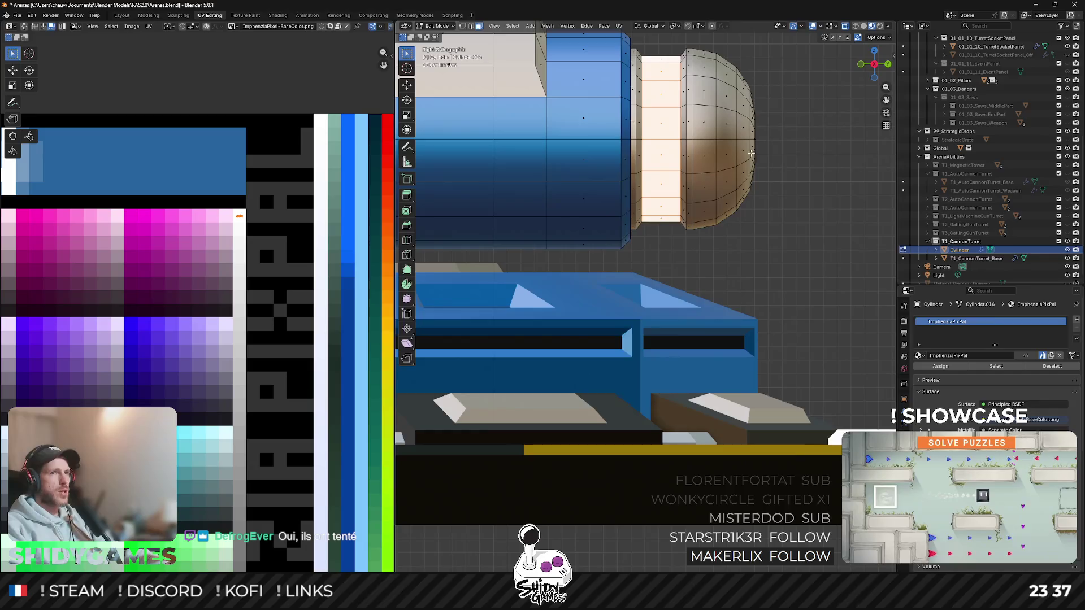
{"action": "middle_click_drag", "start_coordinate": [684, 181], "coordinate": [625, 183], "text": "shift"}
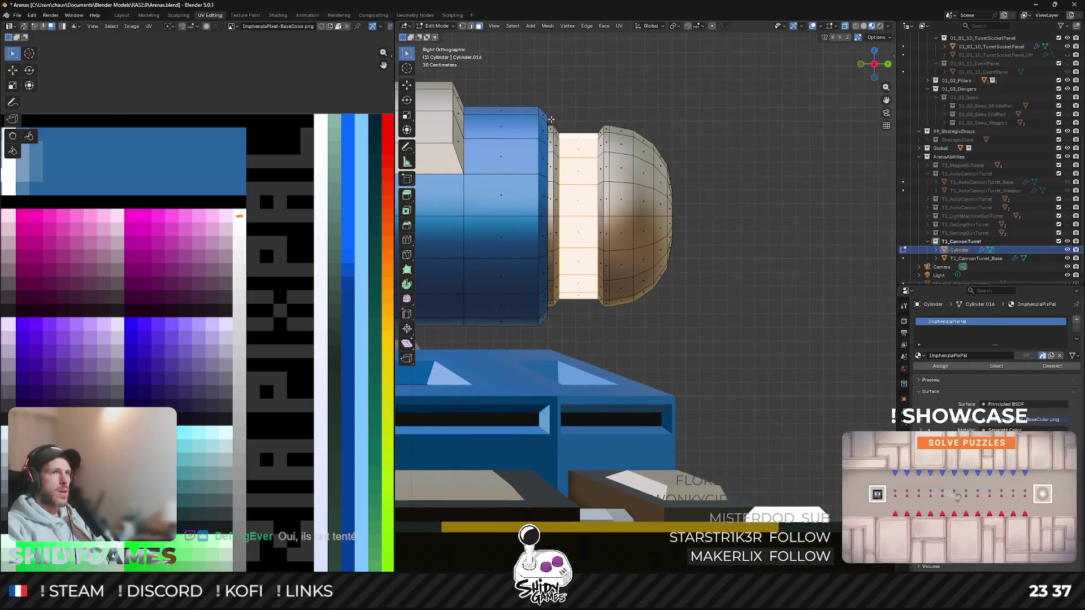
{"action": "key", "text": "l"}
{"action": "key", "text": "g"}
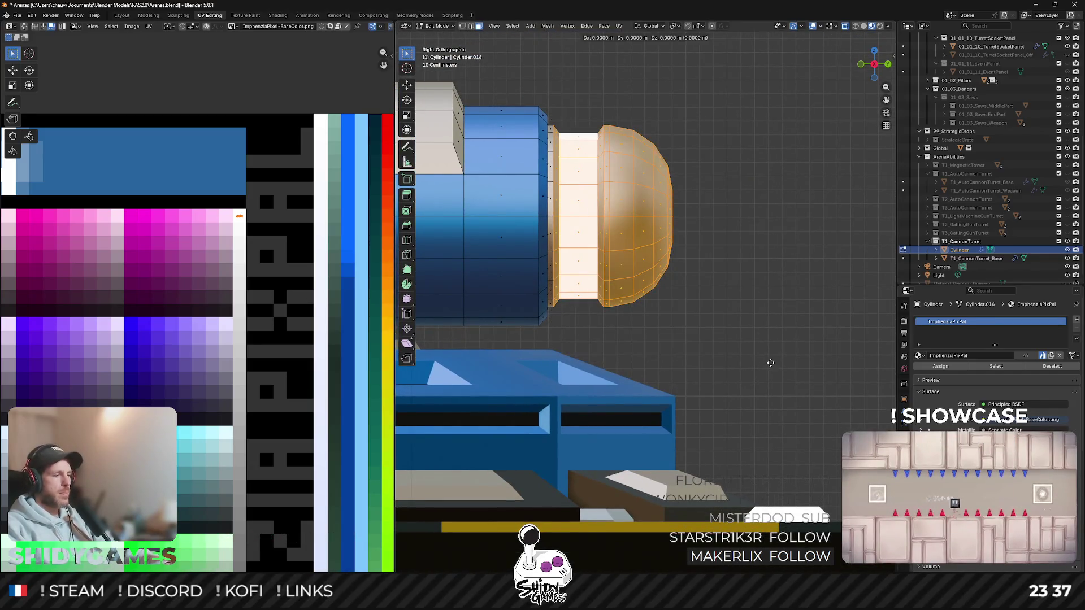
{"action": "key", "text": "y"}
{"action": "left_click", "coordinate": [781, 359]}
{"action": "key", "text": "Tab"}
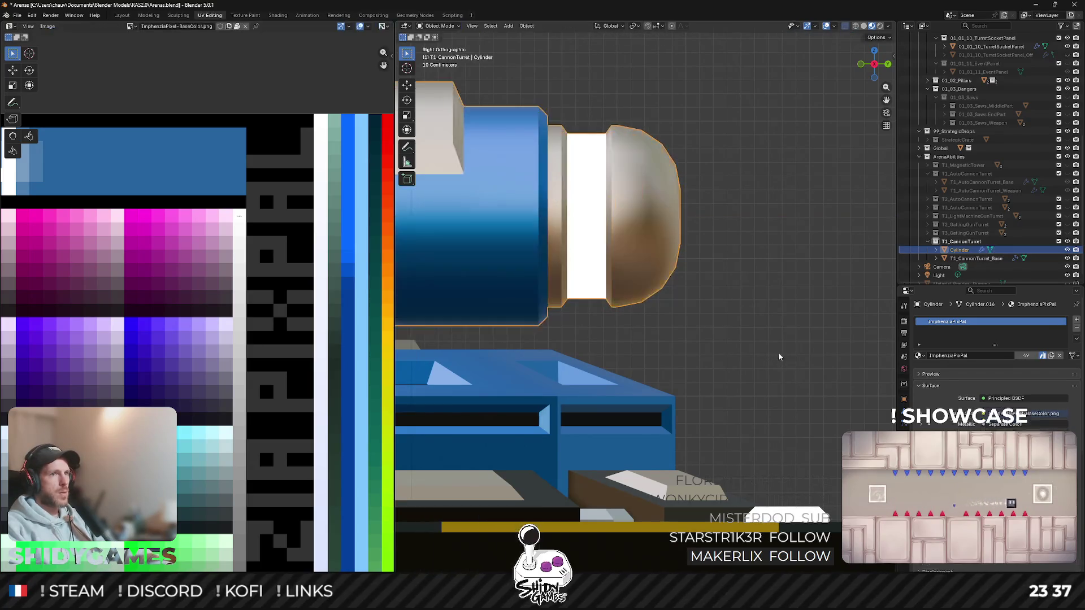
{"action": "middle_click_drag", "start_coordinate": [732, 245], "coordinate": [656, 297]}
{"action": "scroll", "coordinate": [657, 297], "scroll_direction": "down", "scroll_amount": 3}
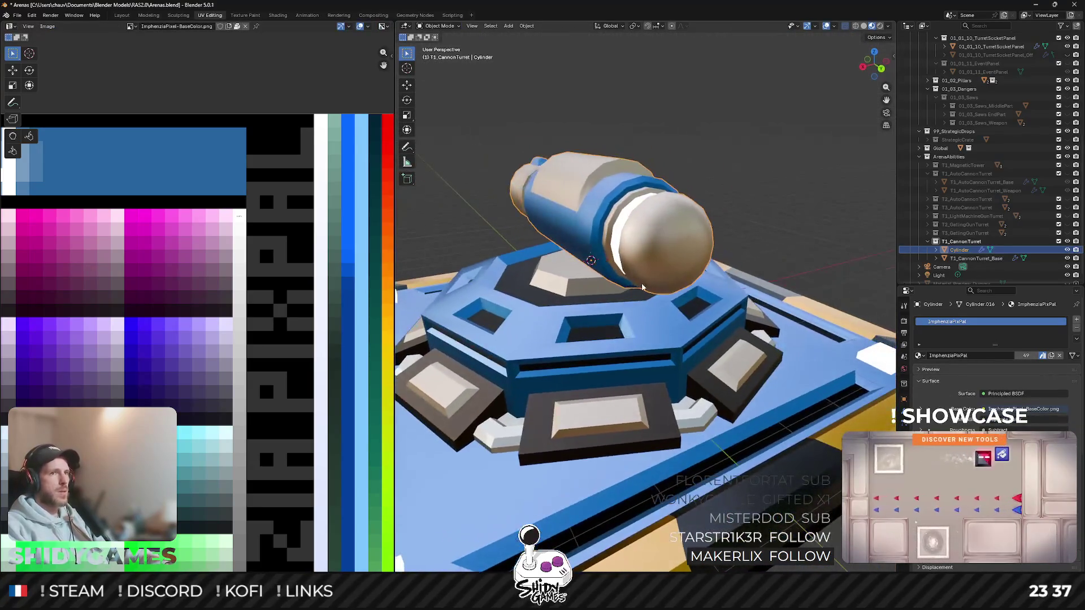
{"action": "key", "text": "Tab"}
{"action": "scroll", "coordinate": [674, 256], "scroll_direction": "up", "scroll_amount": 3}
{"action": "key", "text": "Tab"}
{"action": "scroll", "coordinate": [675, 257], "scroll_direction": "down", "scroll_amount": 3}
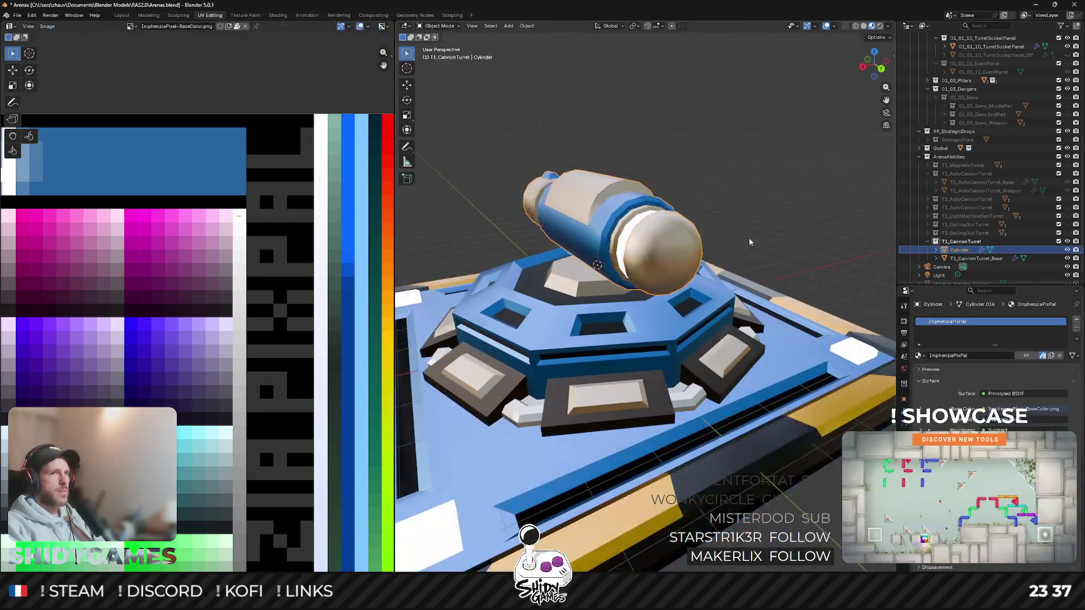
{"action": "mouse_move", "coordinate": [674, 257]}
{"action": "middle_mouse_down"}
{"action": "mouse_move", "coordinate": [635, 237]}
{"action": "mouse_move", "coordinate": [669, 238]}
{"action": "middle_mouse_up"}
{"action": "scroll", "coordinate": [635, 235], "scroll_direction": "up", "scroll_amount": 5}
{"action": "scroll", "coordinate": [635, 236], "scroll_direction": "down", "scroll_amount": 3}
{"action": "key", "text": "Tab"}
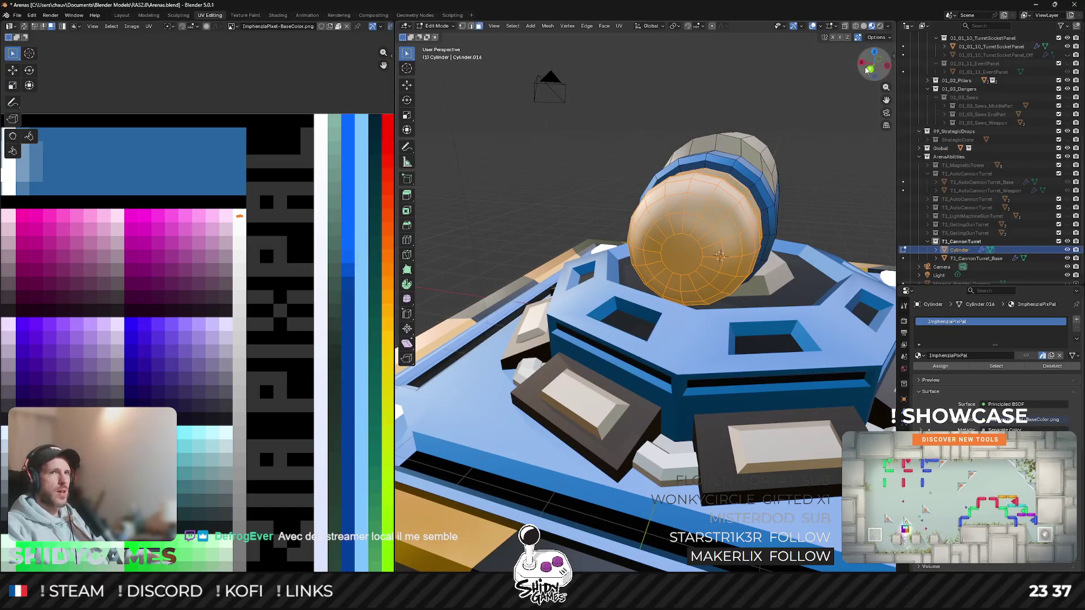
{"action": "middle_click_drag", "start_coordinate": [759, 211], "coordinate": [694, 195], "text": "alt"}
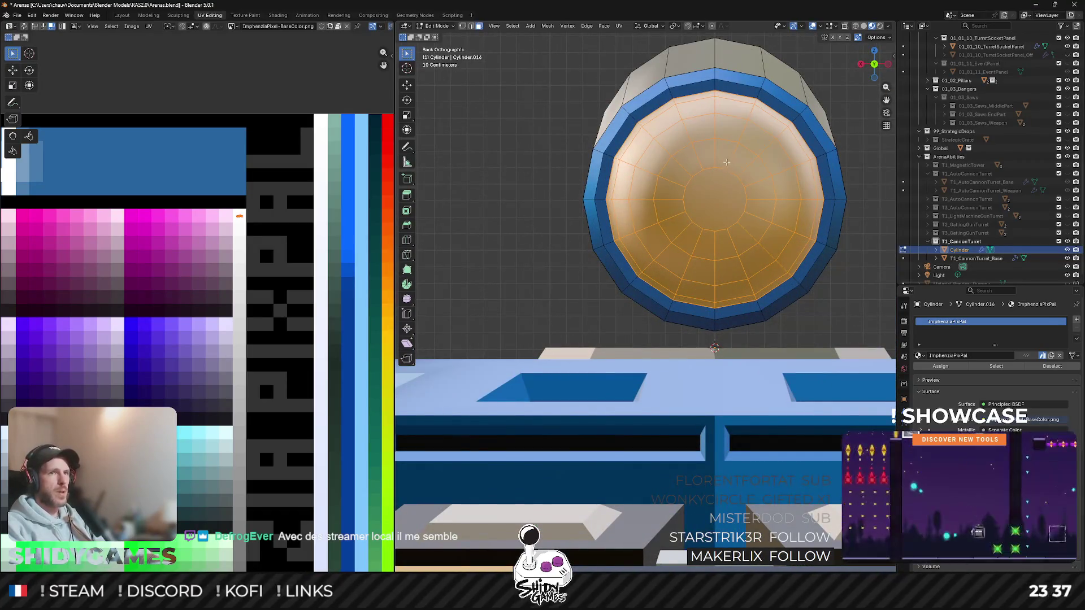
{"action": "left_click", "coordinate": [729, 161], "text": "alt"}
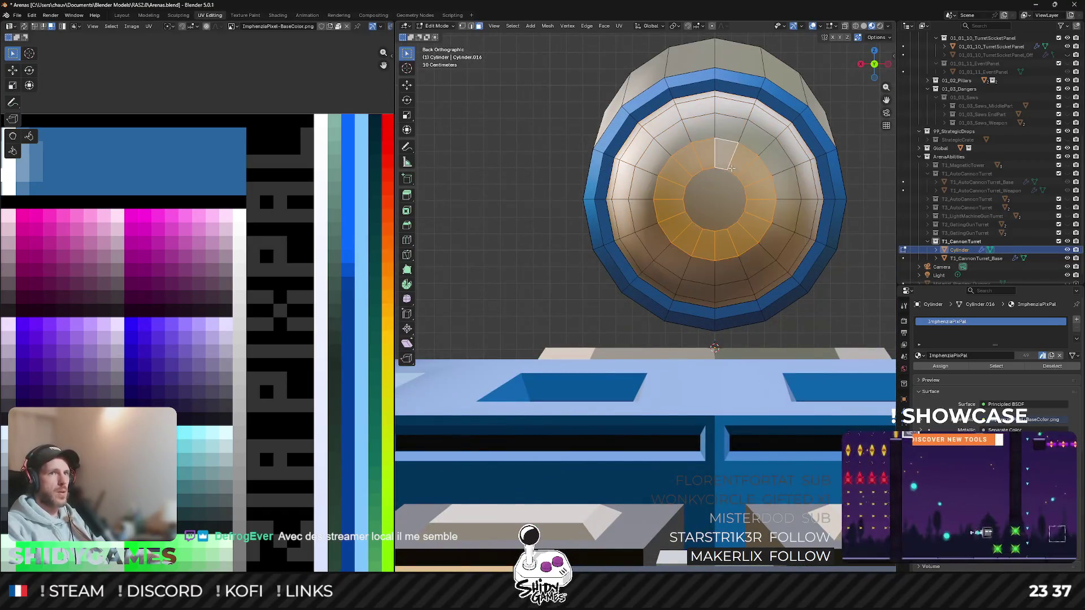
{"action": "left_click", "coordinate": [860, 64]}
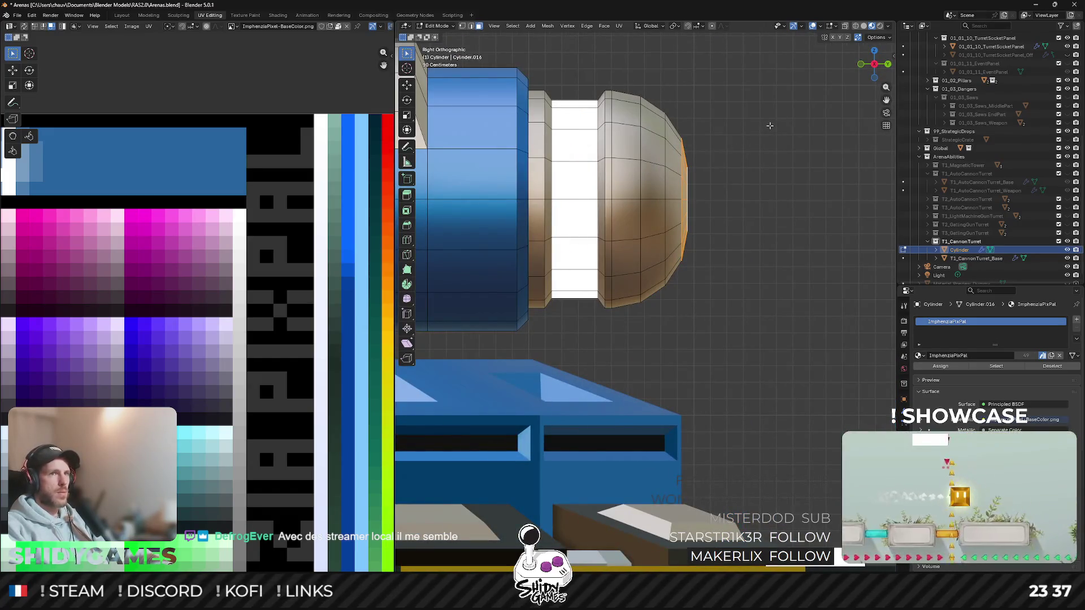
{"action": "key", "text": "e"}
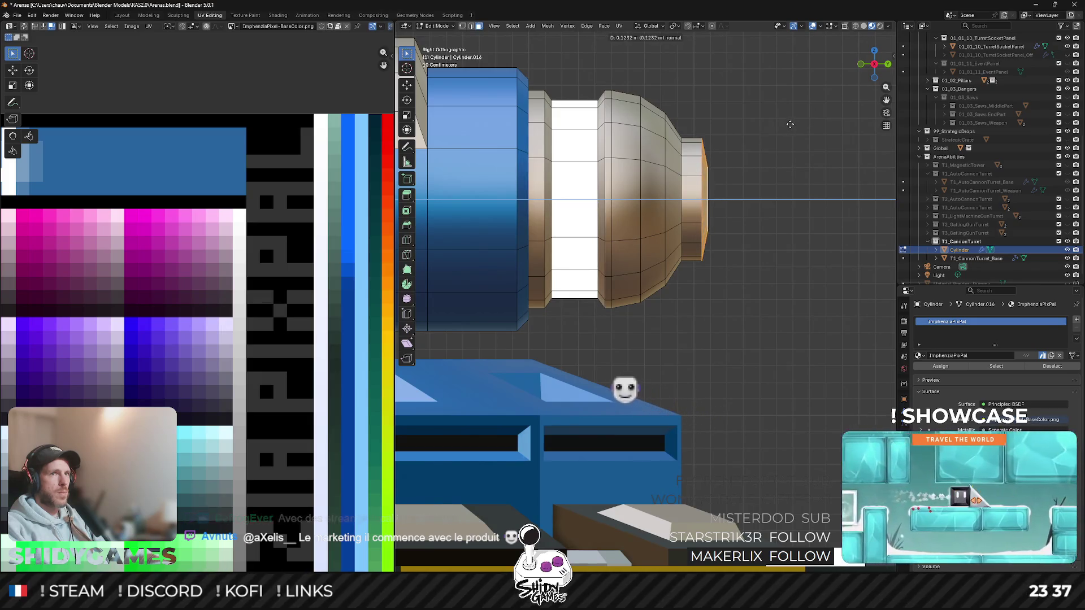
{"action": "left_click", "coordinate": [790, 124]}
{"action": "middle_click_drag", "start_coordinate": [789, 124], "coordinate": [523, 271]}
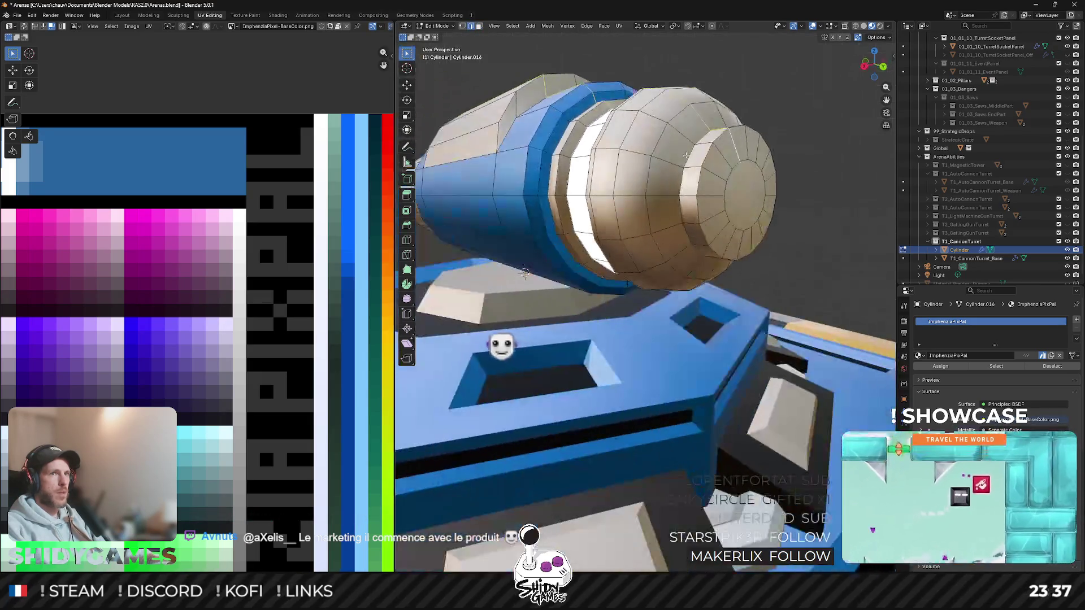
{"action": "key", "text": "ctrl+b"}
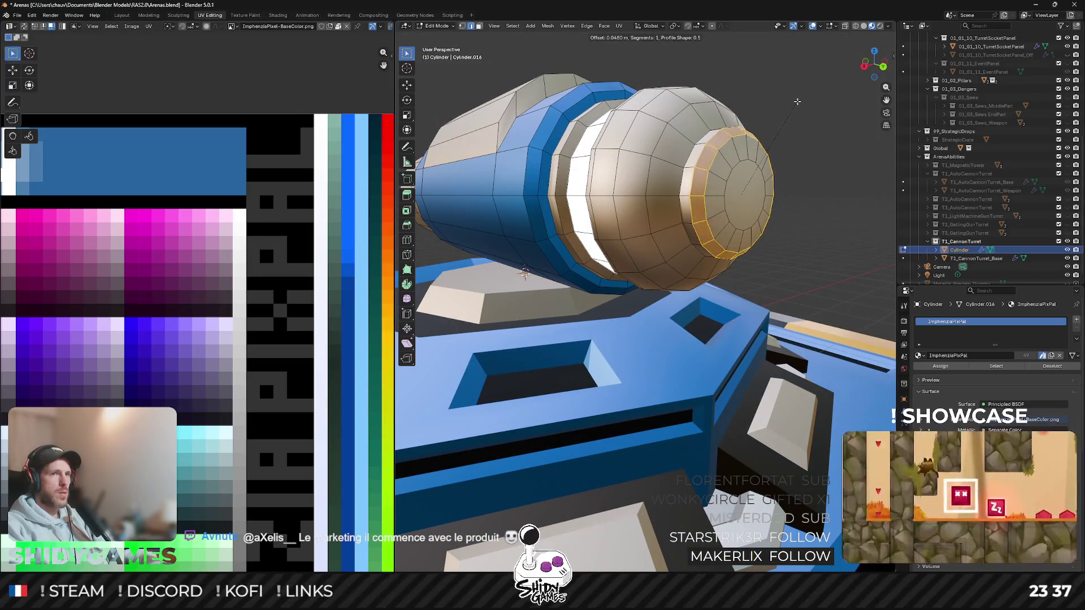
{"action": "left_click", "coordinate": [793, 103]}
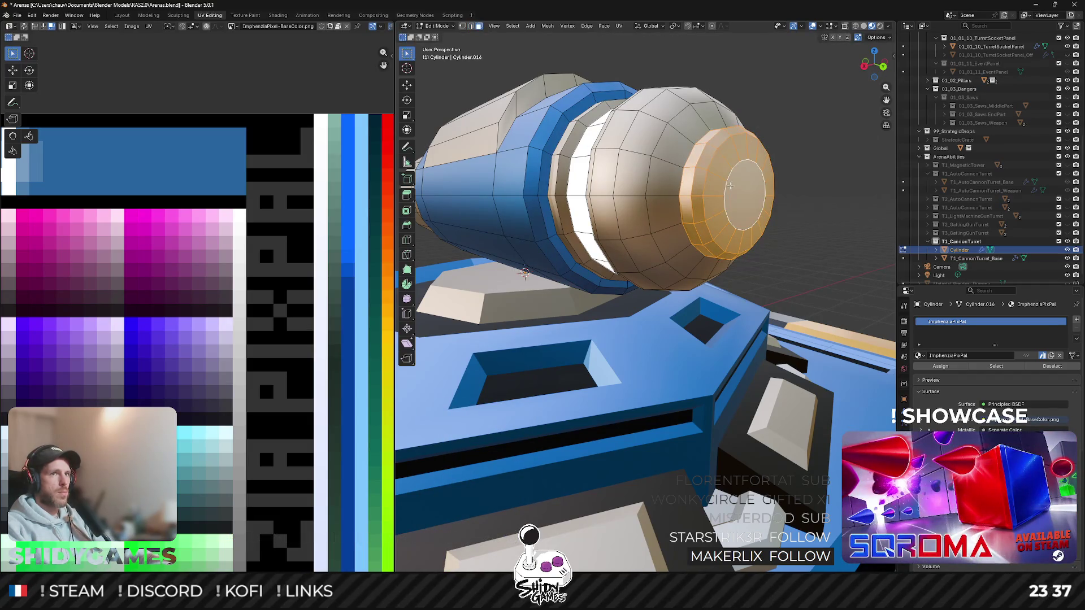
{"action": "scroll", "coordinate": [205, 198], "scroll_direction": "down", "scroll_amount": 3}
{"action": "scroll", "coordinate": [205, 197], "scroll_direction": "down", "scroll_amount": 2}
{"action": "scroll", "coordinate": [147, 408], "scroll_direction": "down", "scroll_amount": 1}
{"action": "scroll", "coordinate": [147, 407], "scroll_direction": "up", "scroll_amount": 3}
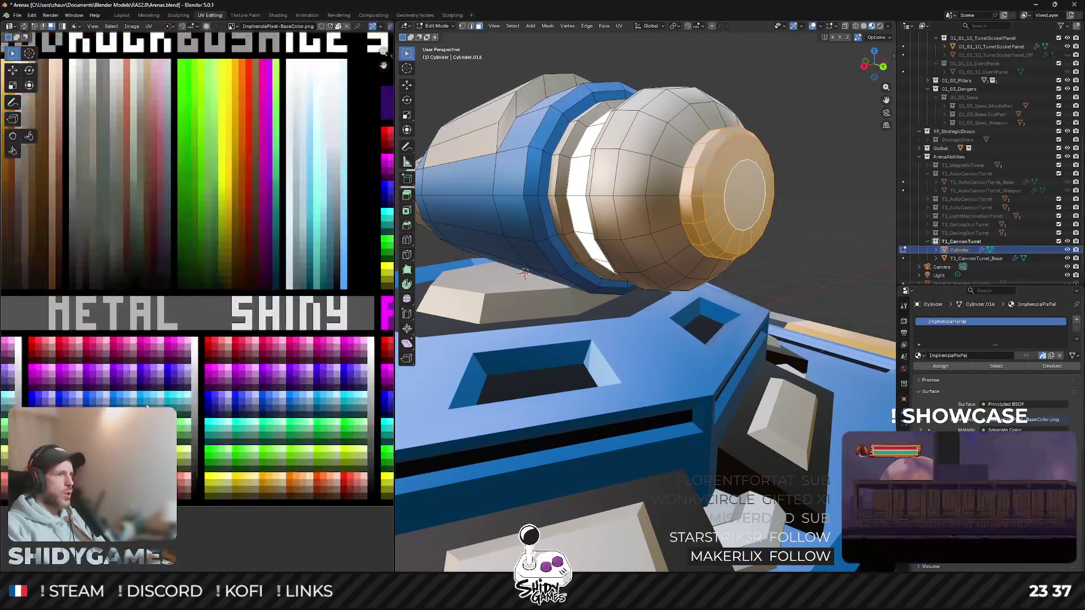
{"action": "left_click_drag", "start_coordinate": [194, 527], "coordinate": [234, 421]}
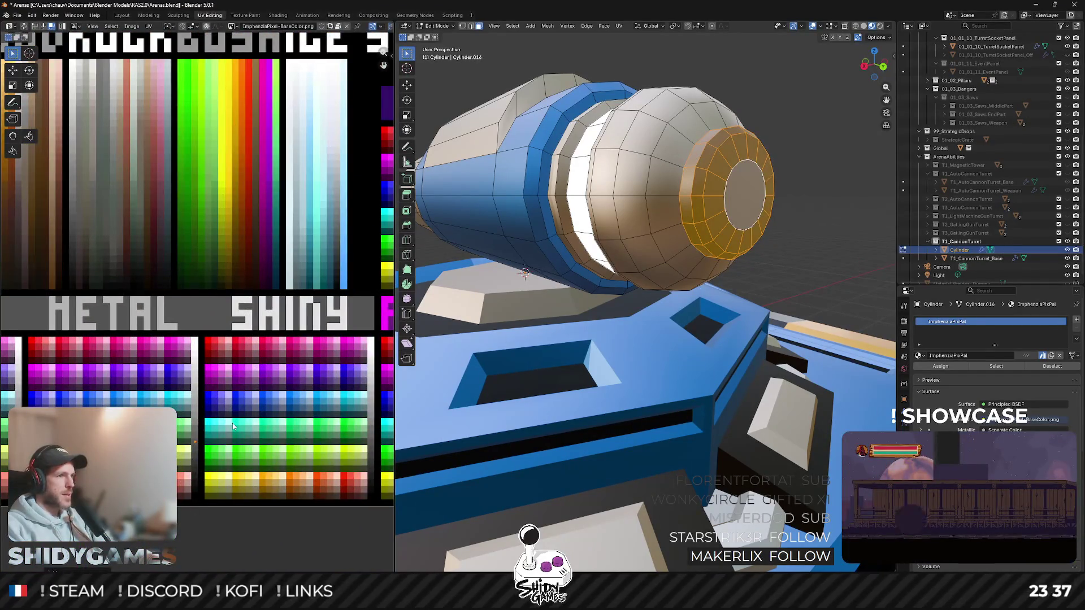
{"action": "key", "text": "Tab"}
{"action": "middle_click_drag", "start_coordinate": [534, 323], "coordinate": [624, 249]}
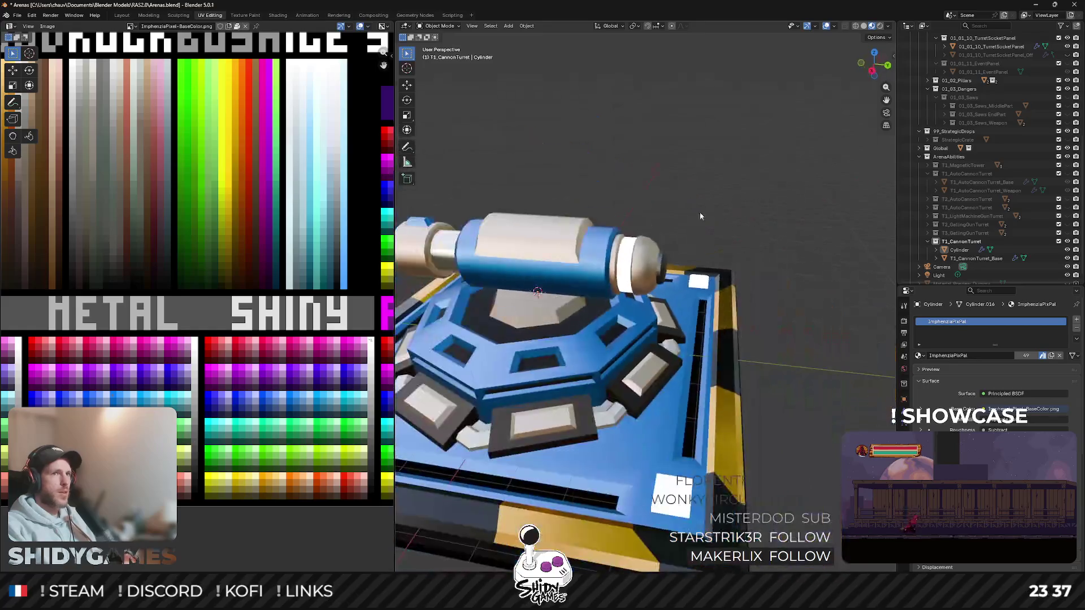
{"action": "scroll", "coordinate": [624, 252], "scroll_direction": "down", "scroll_amount": 3}
{"action": "middle_click_drag", "start_coordinate": [536, 239], "coordinate": [571, 202]}
{"action": "scroll", "coordinate": [571, 203], "scroll_direction": "up", "scroll_amount": 3}
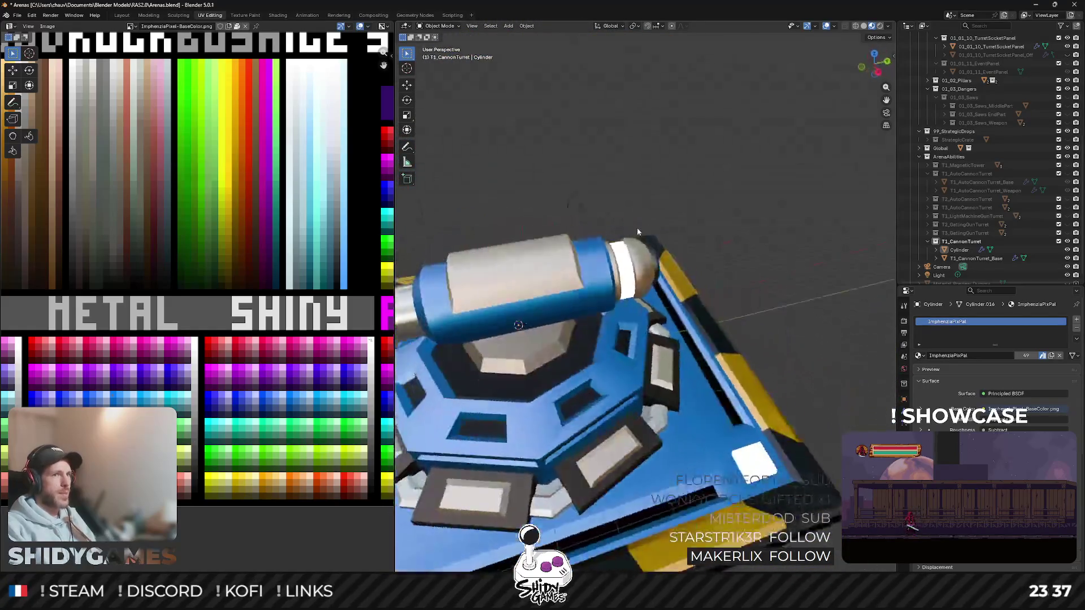
{"action": "mouse_move", "coordinate": [636, 228]}
{"action": "middle_mouse_down"}
{"action": "mouse_move", "coordinate": [688, 230]}
{"action": "mouse_move", "coordinate": [561, 243]}
{"action": "middle_mouse_up"}
{"action": "scroll", "coordinate": [688, 229], "scroll_direction": "down", "scroll_amount": 3}
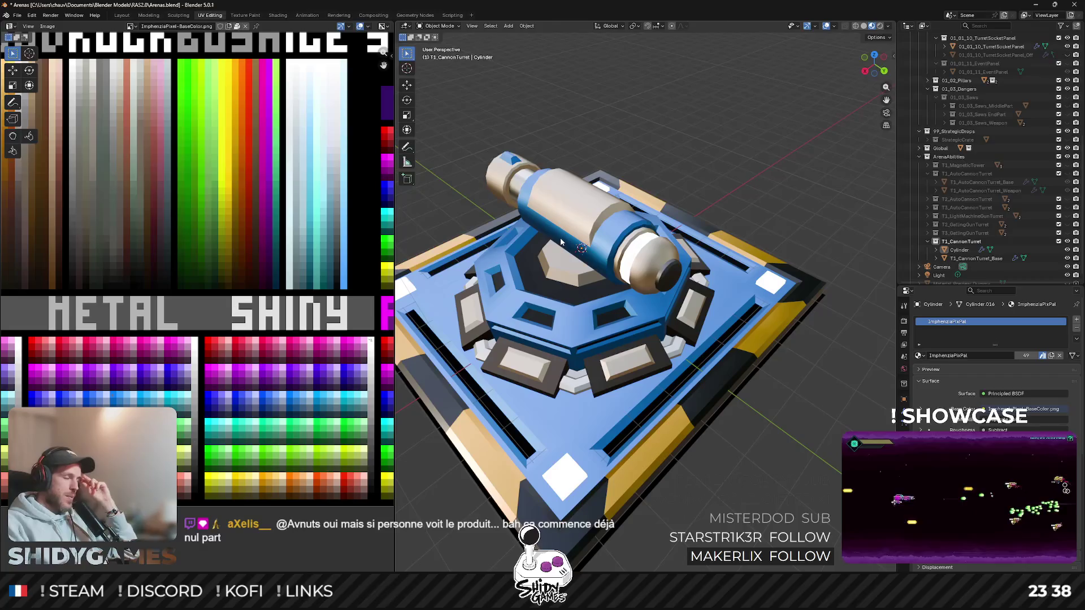
Step: Select the cannon barrel and enter Edit Mode, orbiting closer to it
{"action": "middle_click_drag", "start_coordinate": [581, 243], "coordinate": [612, 249]}
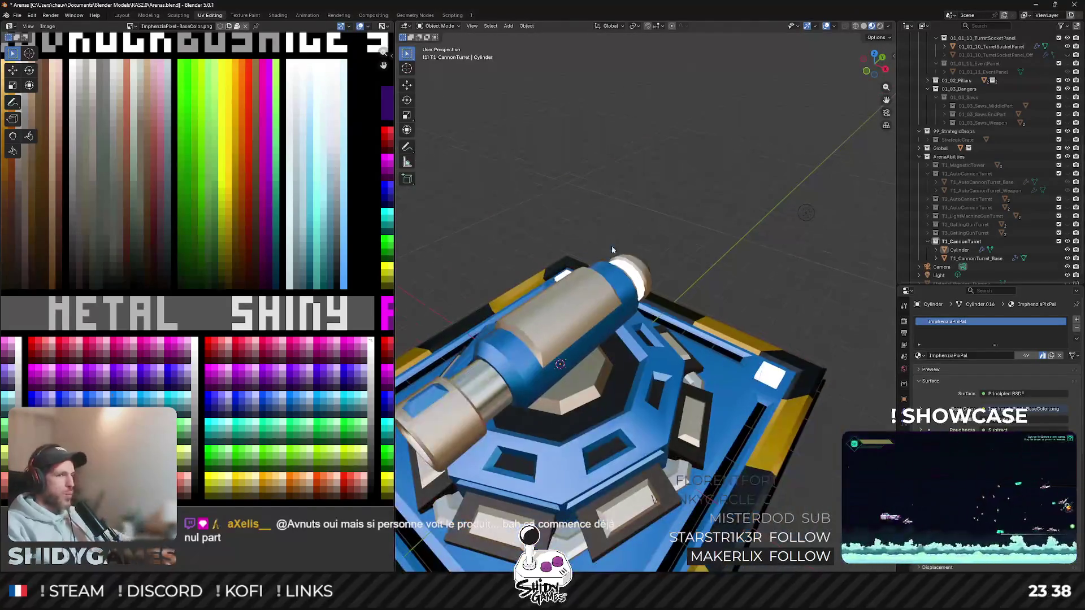
{"action": "middle_click_drag", "start_coordinate": [570, 300], "coordinate": [625, 228]}
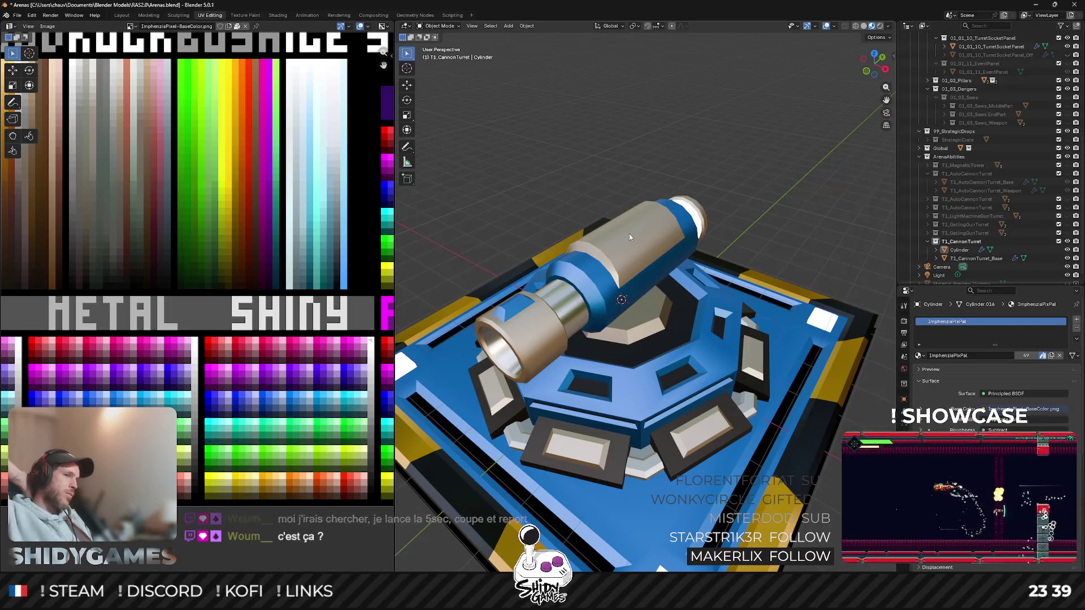
{"action": "left_click", "coordinate": [610, 246]}
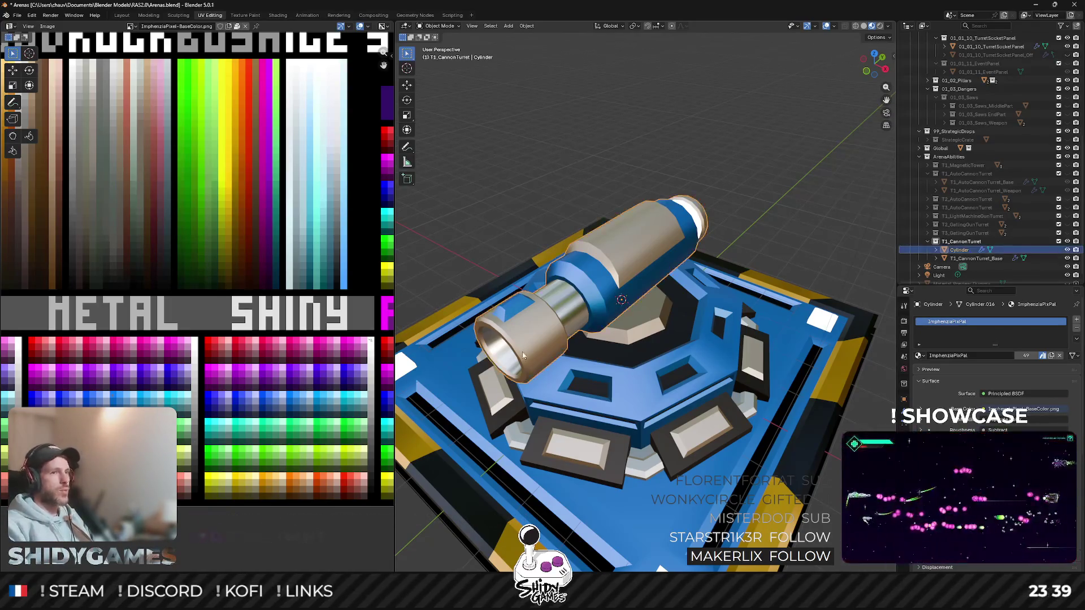
{"action": "key", "text": "Tab"}
{"action": "mouse_move", "coordinate": [789, 321]}
{"action": "middle_mouse_down"}
{"action": "mouse_move", "coordinate": [560, 283]}
{"action": "mouse_move", "coordinate": [726, 215]}
{"action": "mouse_move", "coordinate": [667, 244]}
{"action": "mouse_move", "coordinate": [636, 210]}
{"action": "mouse_move", "coordinate": [611, 152]}
{"action": "middle_mouse_up"}
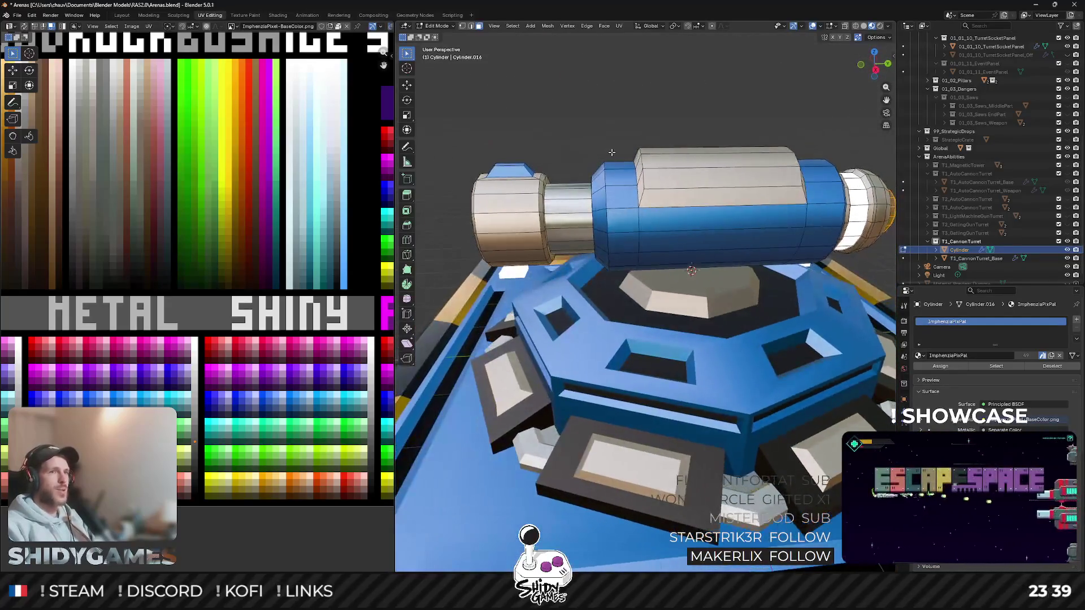
Step: Select the barrel's ring faces and move their UVs onto the dark grey palette colour
{"action": "left_click", "coordinate": [887, 63]}
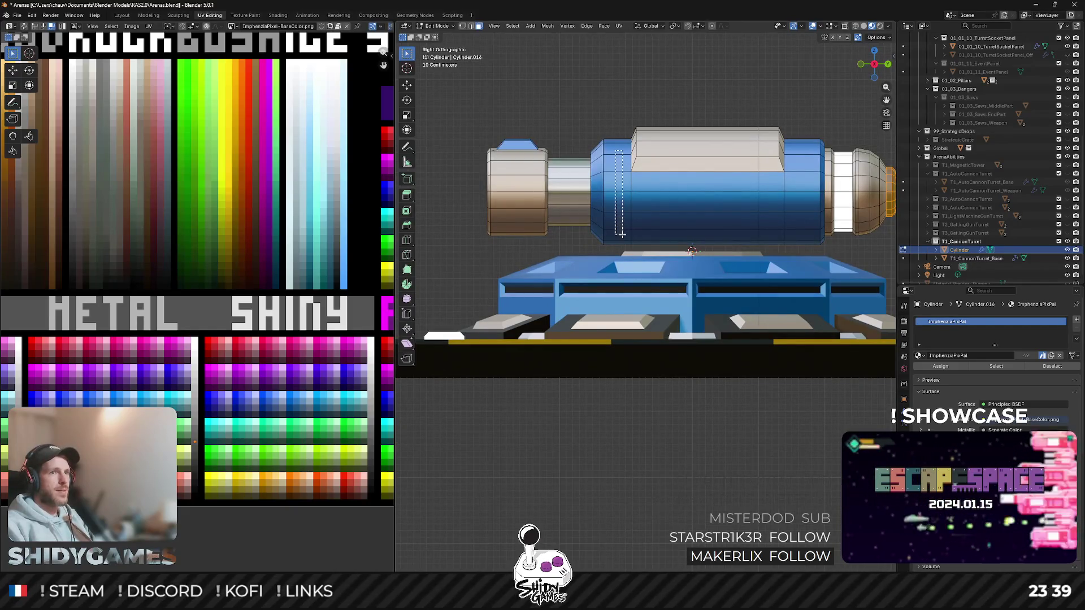
{"action": "left_click_drag", "start_coordinate": [621, 233], "coordinate": [623, 234]}
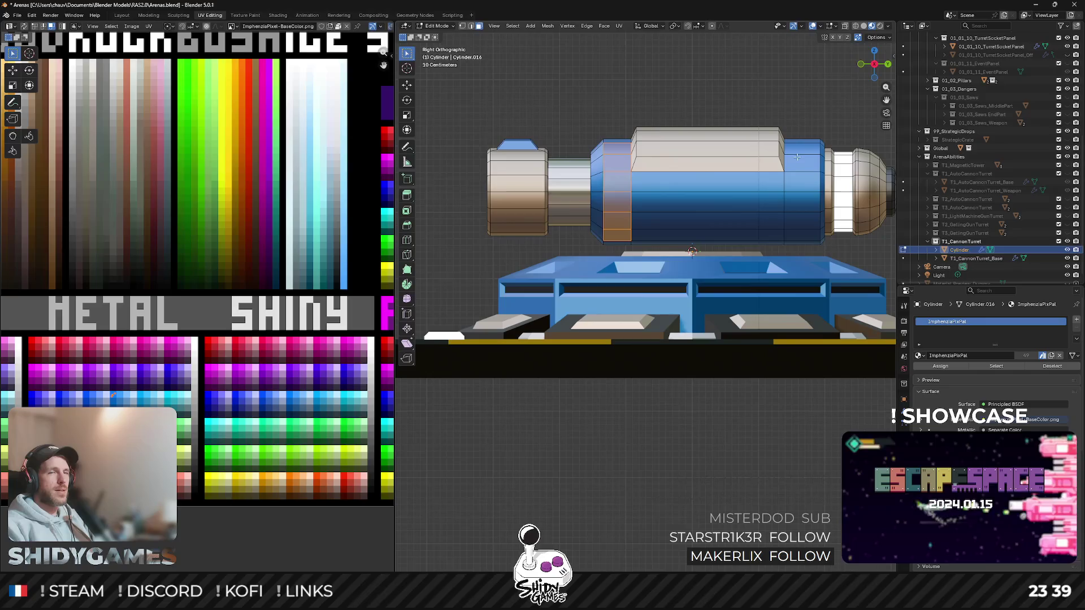
{"action": "key", "text": "Tab"}
{"action": "middle_click_drag", "start_coordinate": [775, 180], "coordinate": [637, 277]}
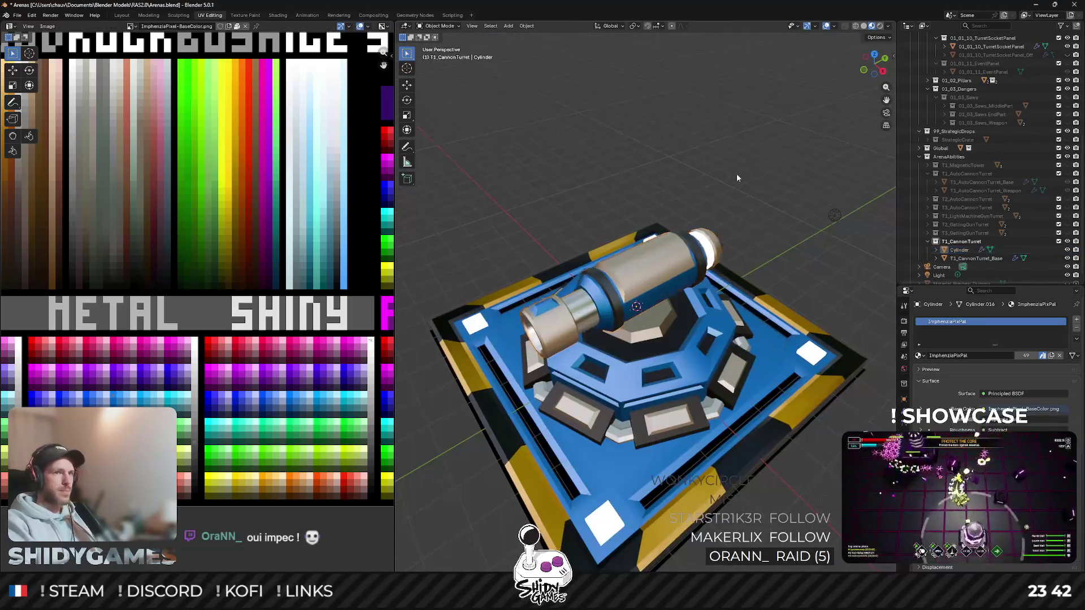
{"action": "middle_click_drag", "start_coordinate": [725, 210], "coordinate": [602, 319]}
{"action": "left_click", "coordinate": [626, 286]}
{"action": "key", "text": "Tab"}
{"action": "key", "text": "KP_Decimal"}
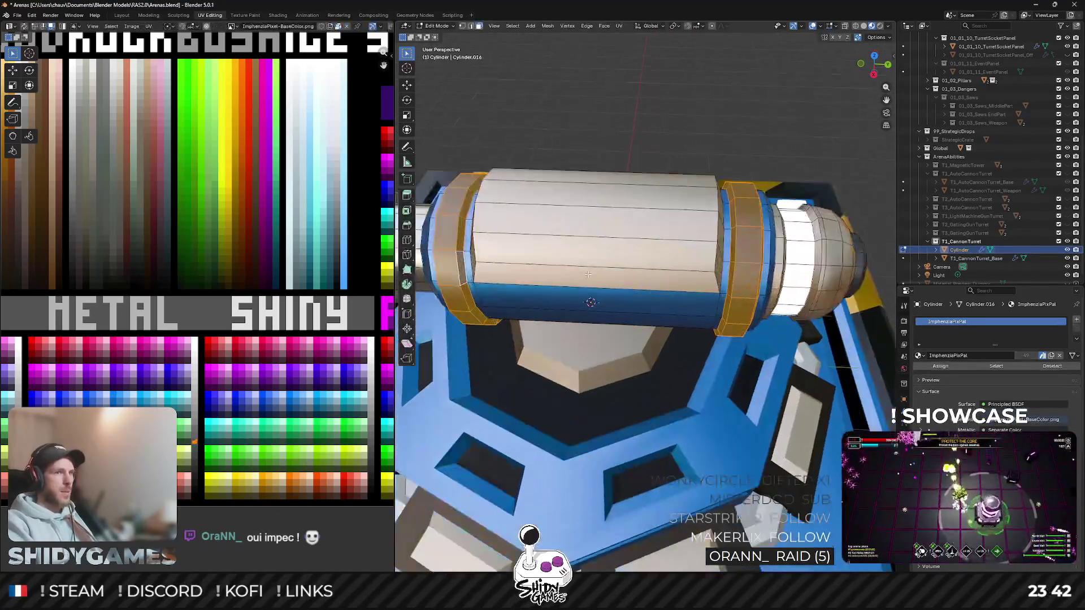
{"action": "middle_click_drag", "start_coordinate": [598, 223], "coordinate": [553, 197]}
{"action": "key", "text": "alt+a"}
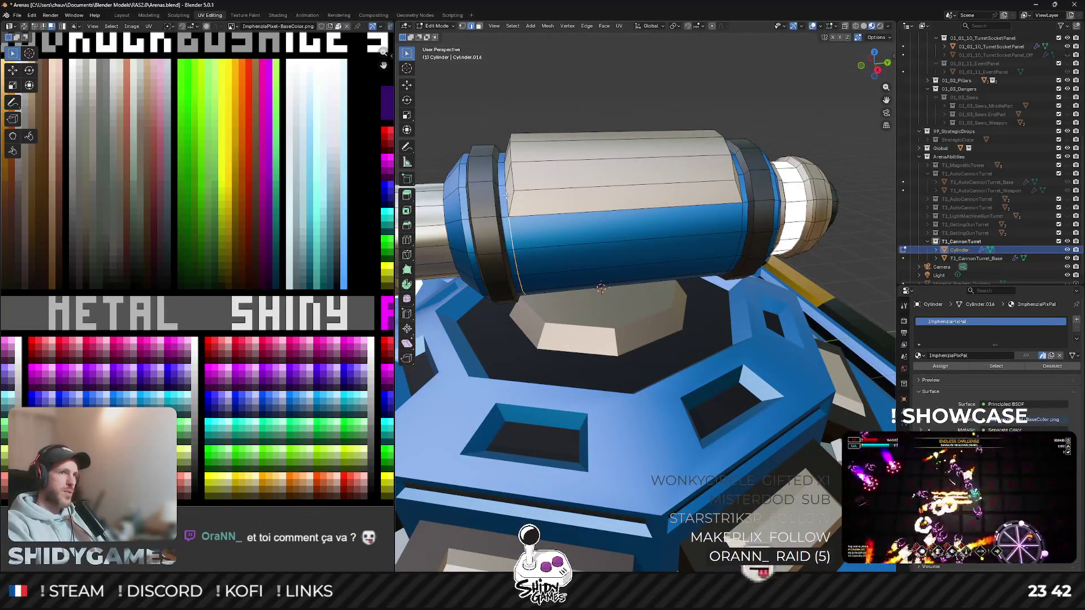
Step: In side view, scale the rings along Y to thin them and return to Object Mode
{"action": "key", "text": "2"}
{"action": "mouse_move", "coordinate": [589, 204]}
{"action": "middle_mouse_down"}
{"action": "mouse_move", "coordinate": [630, 166]}
{"action": "mouse_move", "coordinate": [665, 203]}
{"action": "middle_mouse_up"}
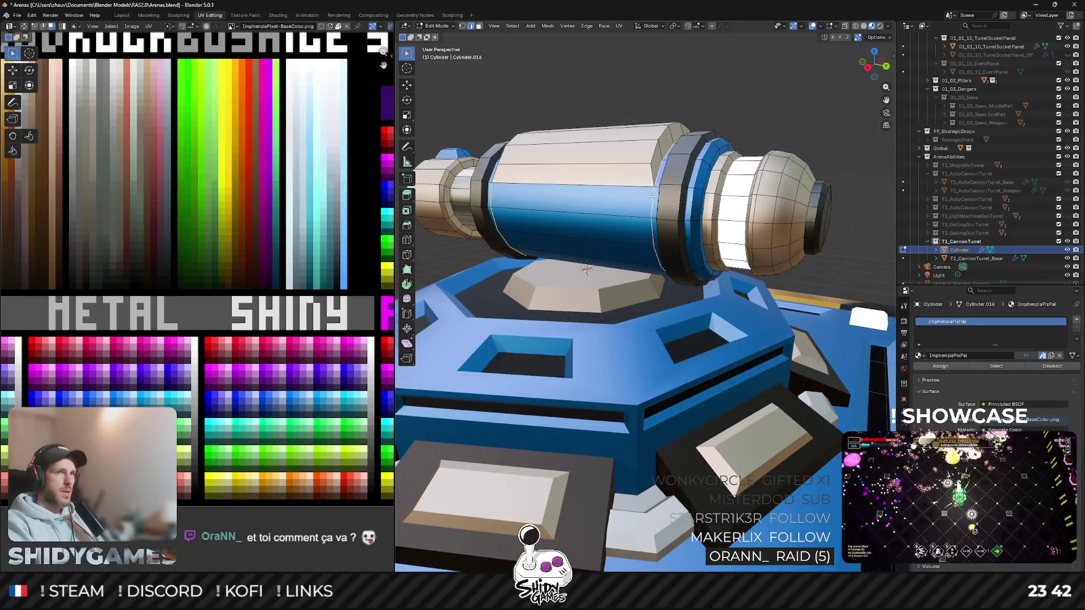
{"action": "middle_click_drag", "start_coordinate": [611, 254], "coordinate": [644, 237]}
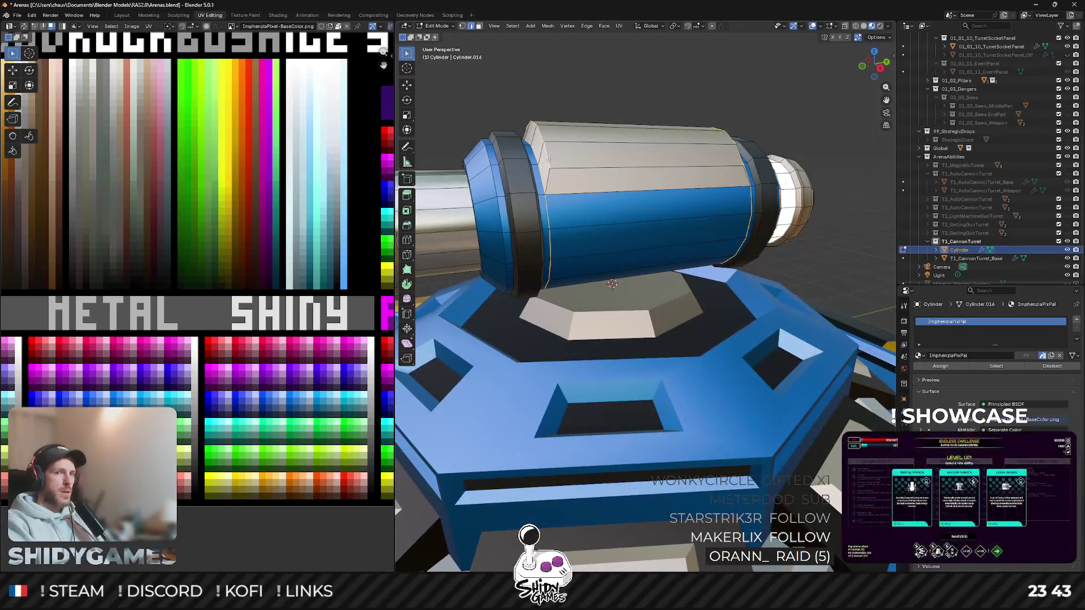
{"action": "left_click", "coordinate": [883, 72]}
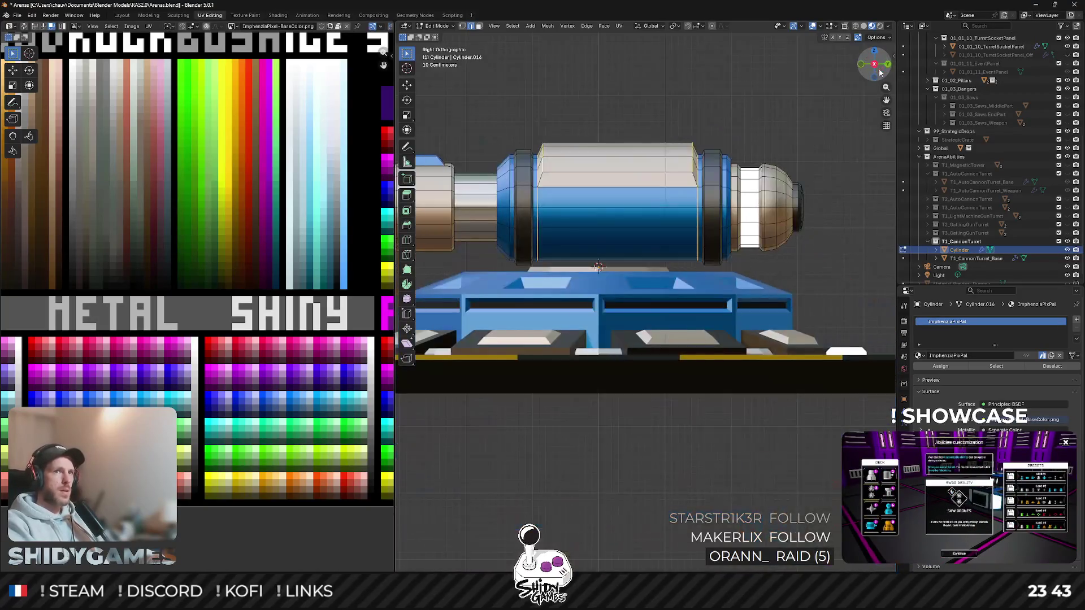
{"action": "key", "text": "s"}
{"action": "key", "text": "y"}
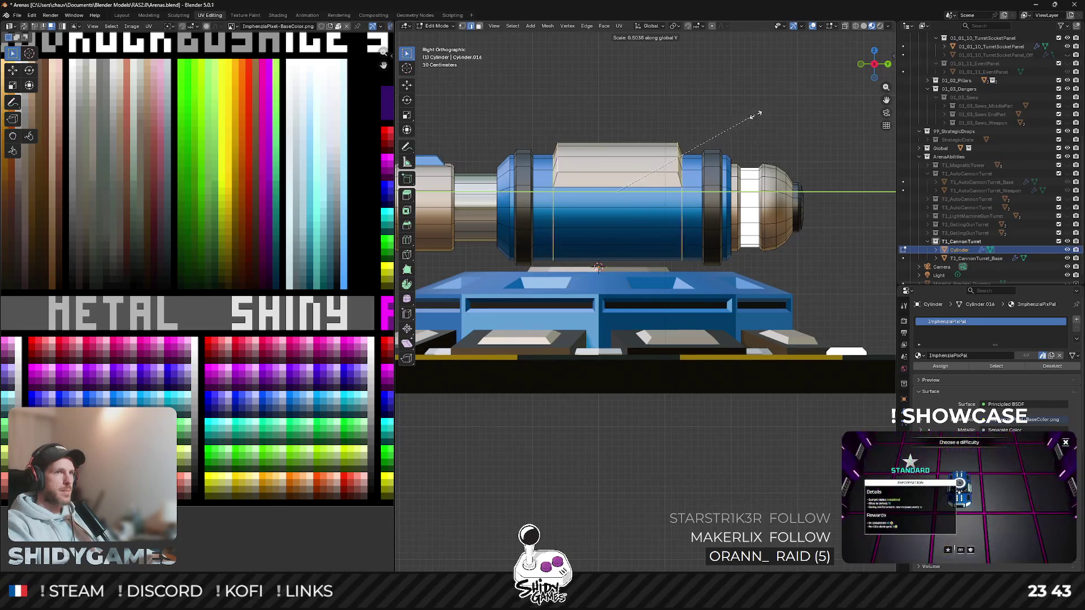
{"action": "left_click", "coordinate": [717, 127]}
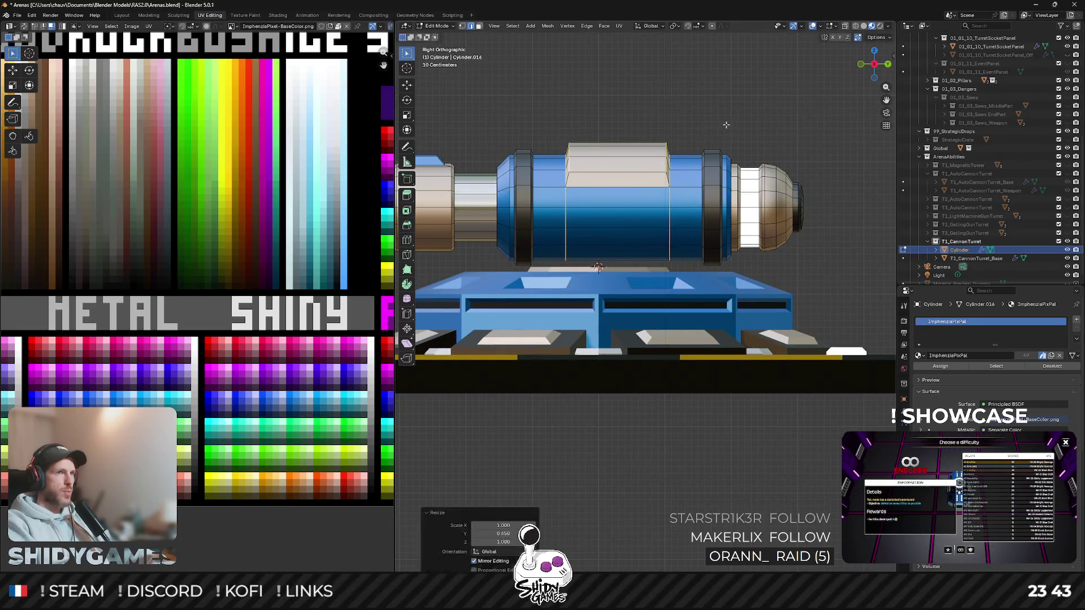
{"action": "key", "text": "Tab"}
{"action": "middle_click_drag", "start_coordinate": [716, 128], "coordinate": [676, 175]}
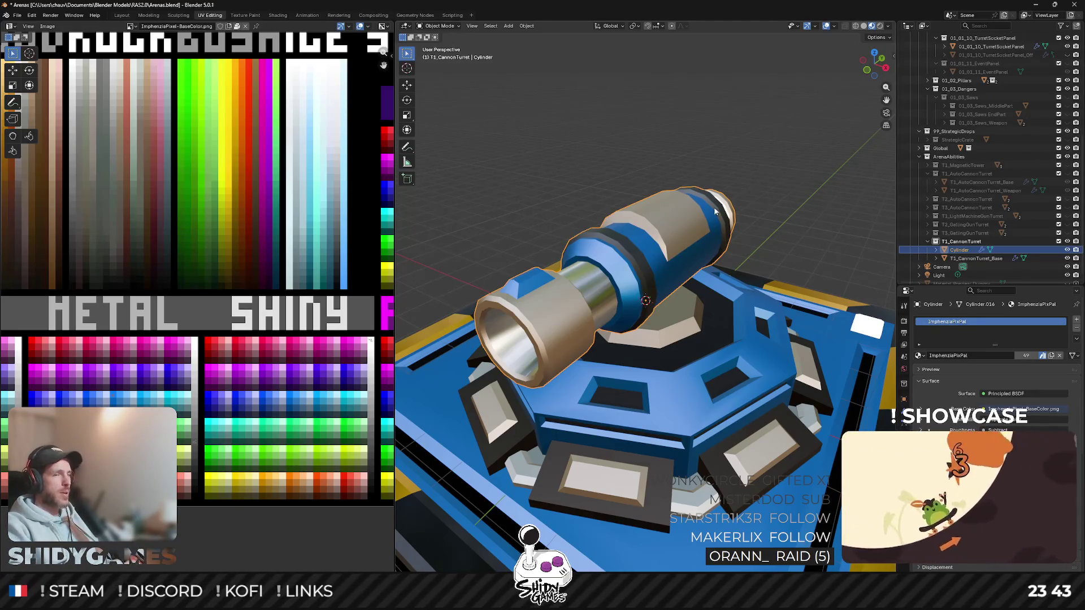
Step: In side view, move the first edge loop 0.2 m along the barrel's length
{"action": "left_click", "coordinate": [886, 69]}
{"action": "scroll", "coordinate": [529, 181], "scroll_direction": "up", "scroll_amount": 3}
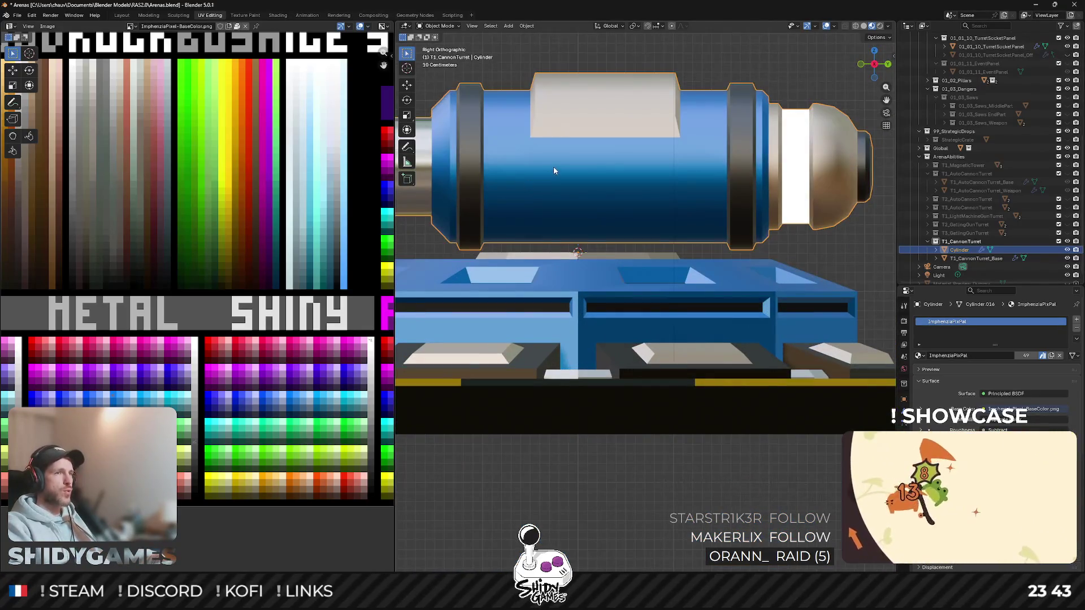
{"action": "key", "text": "Tab"}
{"action": "middle_click_drag", "start_coordinate": [558, 166], "coordinate": [489, 185]}
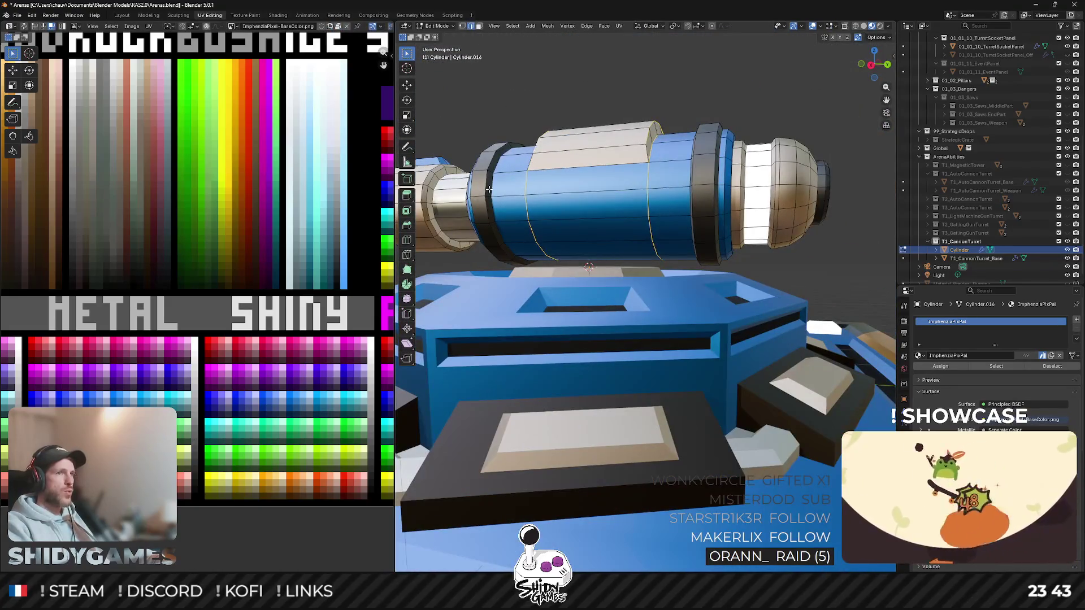
{"action": "left_click", "coordinate": [874, 64]}
{"action": "key", "text": "g"}
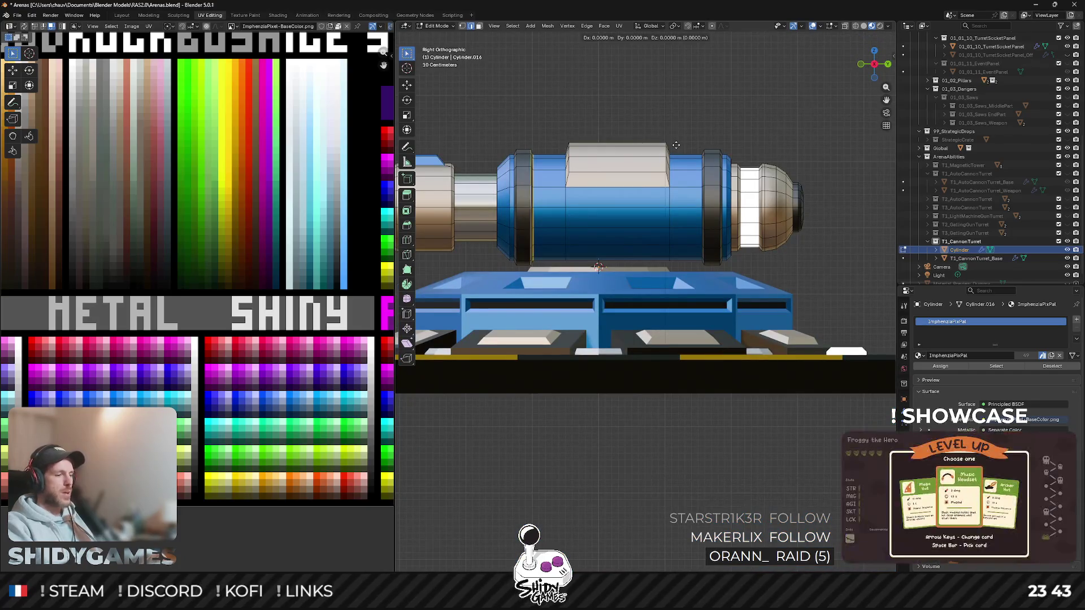
{"action": "key", "text": "y"}
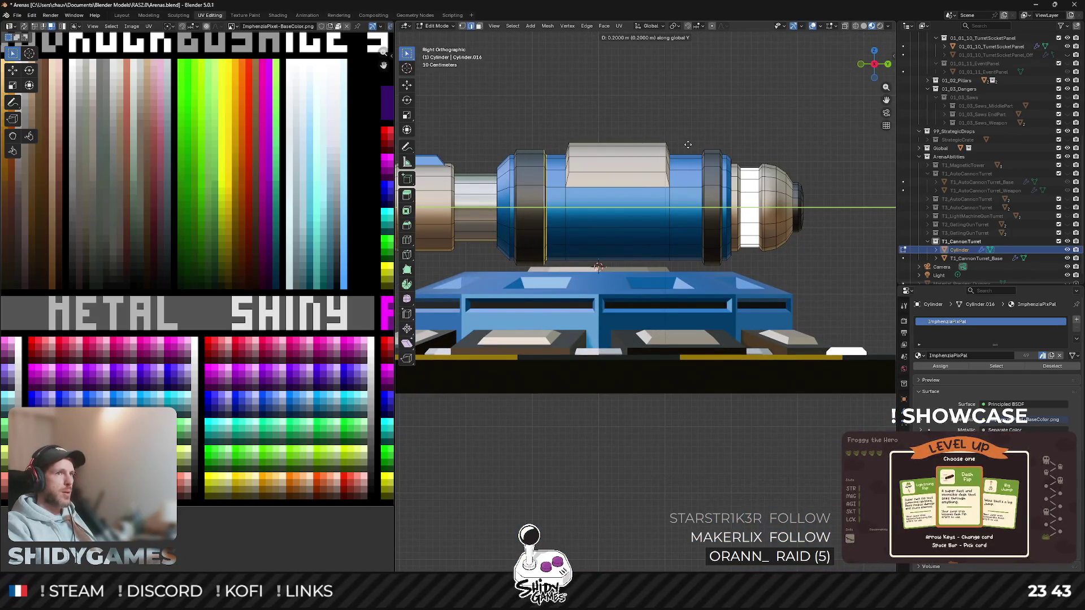
{"action": "left_click", "coordinate": [683, 146]}
{"action": "middle_click_drag", "start_coordinate": [682, 146], "coordinate": [734, 185]}
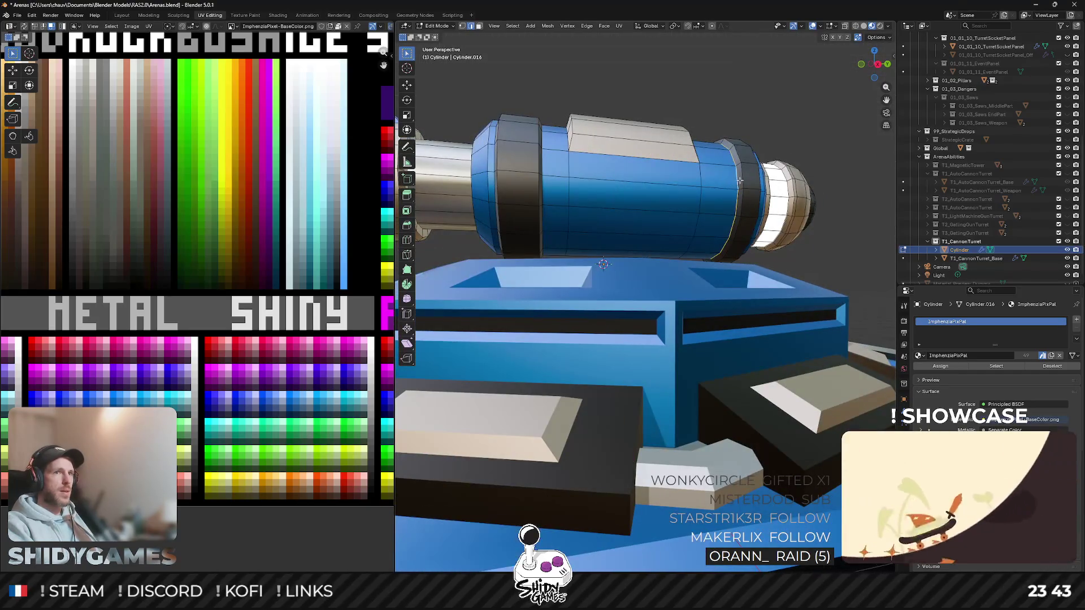
Step: Move the other edge loop -0.2 m along the barrel and return to Object Mode
{"action": "left_click", "coordinate": [887, 63]}
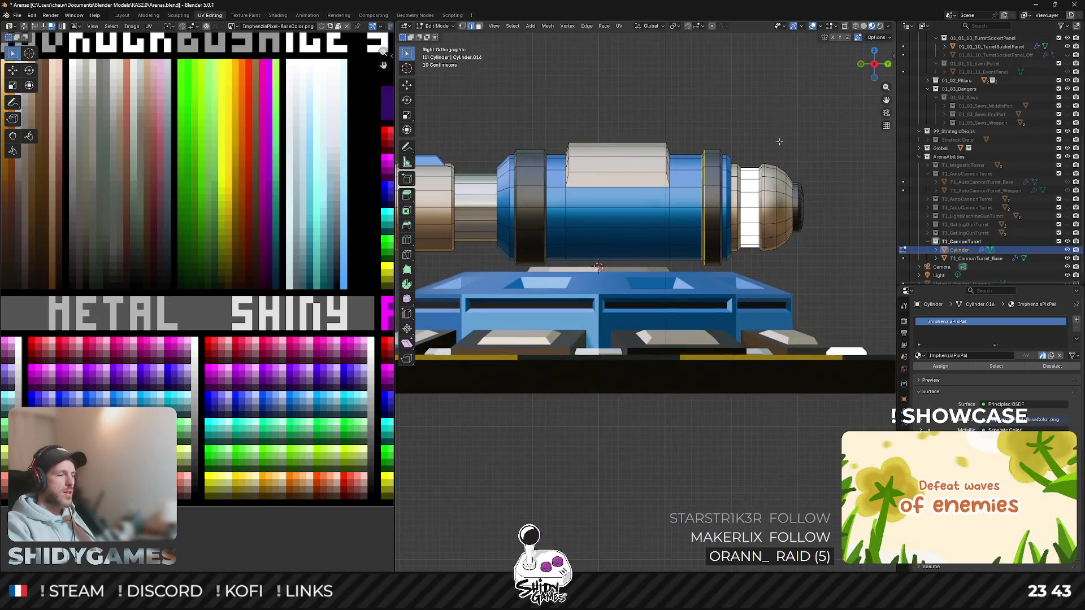
{"action": "key", "text": "g"}
{"action": "key", "text": "y"}
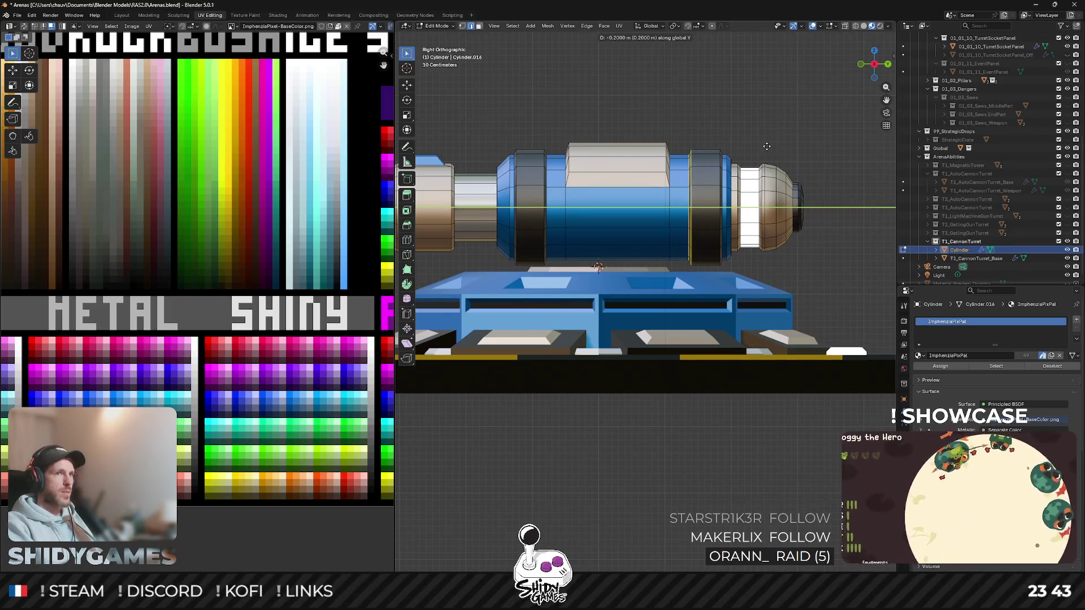
{"action": "left_click", "coordinate": [767, 146]}
{"action": "key", "text": "Tab"}
{"action": "mouse_move", "coordinate": [691, 118]}
{"action": "middle_mouse_down"}
{"action": "mouse_move", "coordinate": [778, 163]}
{"action": "mouse_move", "coordinate": [757, 151]}
{"action": "middle_mouse_up"}
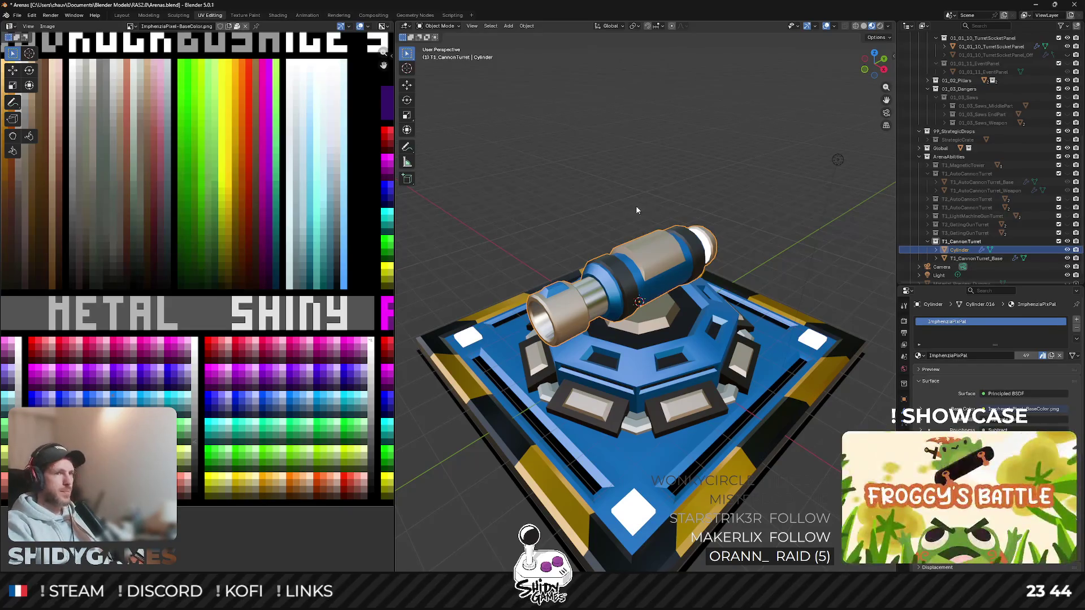
Step: Start rotating the barrel around the vertical axis, then cancel the rotation
{"action": "mouse_move", "coordinate": [669, 244]}
{"action": "middle_mouse_down"}
{"action": "mouse_move", "coordinate": [674, 207]}
{"action": "mouse_move", "coordinate": [707, 233]}
{"action": "mouse_move", "coordinate": [528, 210]}
{"action": "mouse_move", "coordinate": [572, 191]}
{"action": "mouse_move", "coordinate": [683, 202]}
{"action": "mouse_move", "coordinate": [696, 246]}
{"action": "middle_mouse_up"}
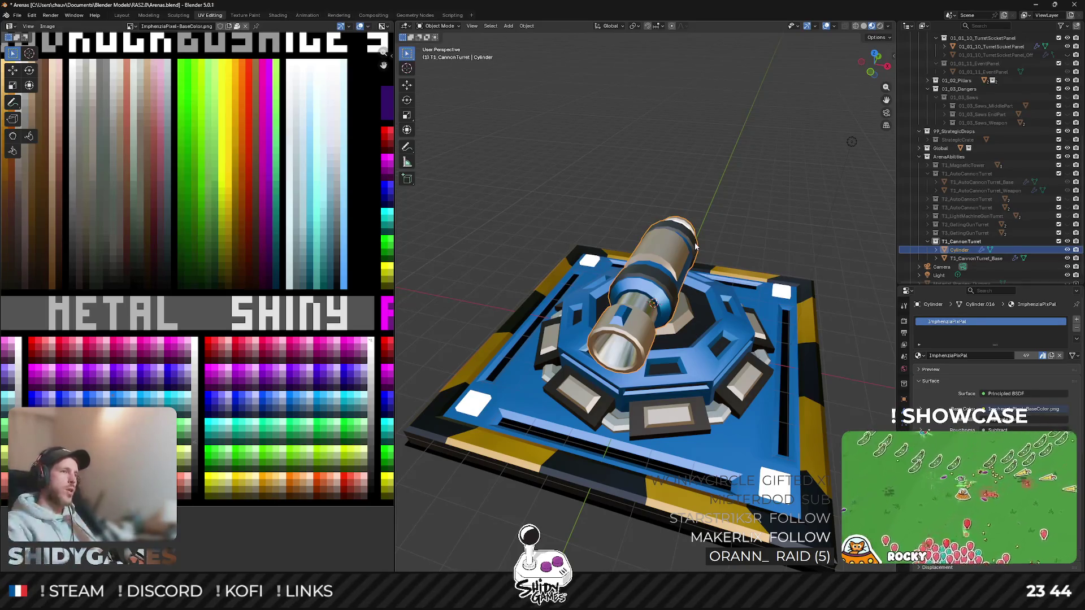
{"action": "mouse_move", "coordinate": [746, 242]}
{"action": "middle_mouse_down"}
{"action": "mouse_move", "coordinate": [701, 210]}
{"action": "mouse_move", "coordinate": [772, 249]}
{"action": "middle_mouse_up"}
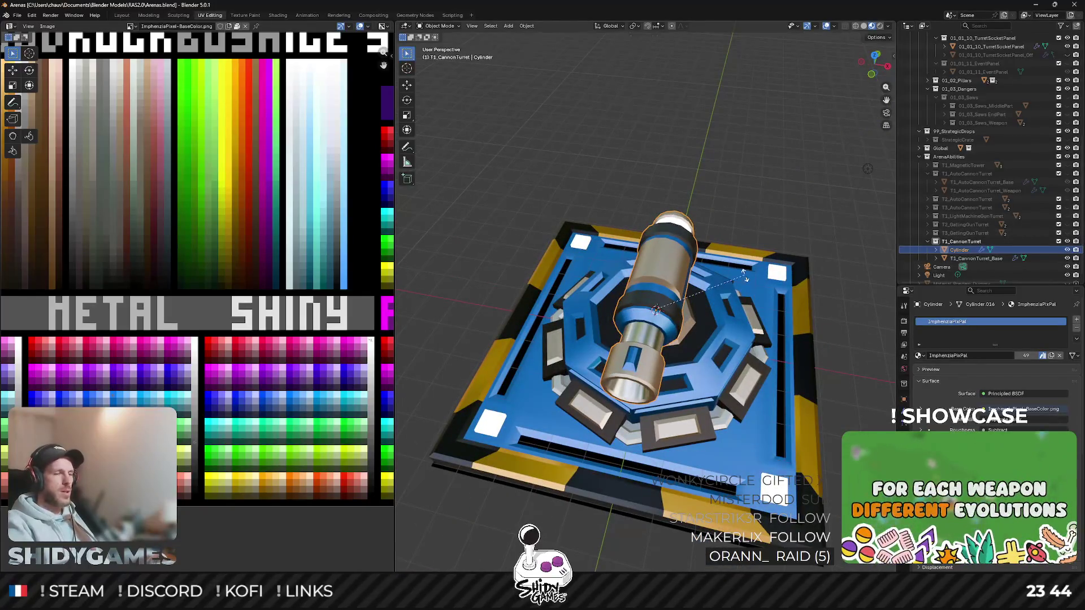
{"action": "key", "text": "z"}
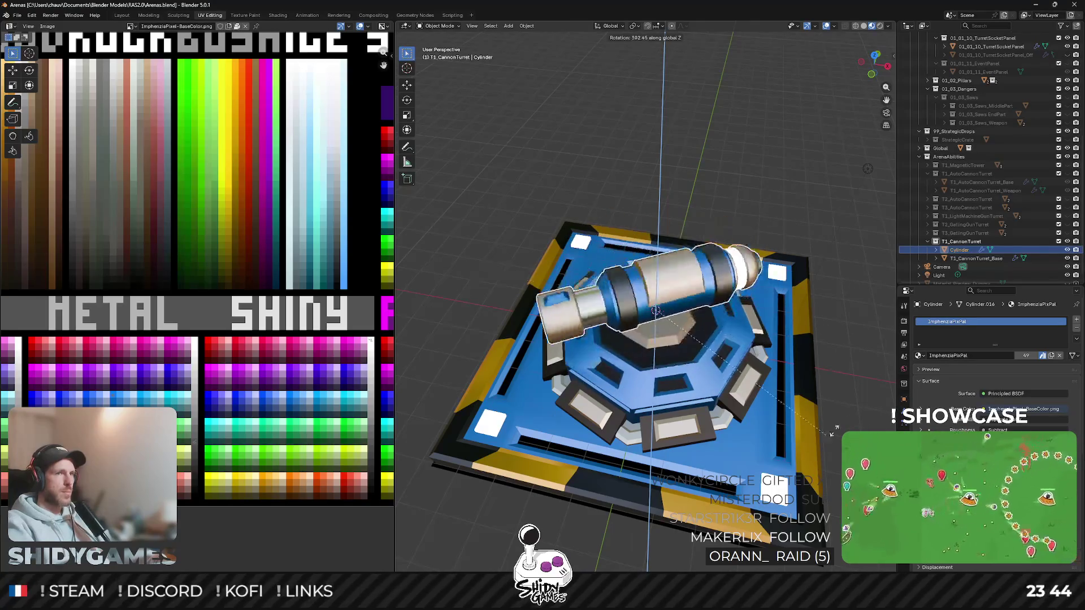
{"action": "key", "text": "Escape"}
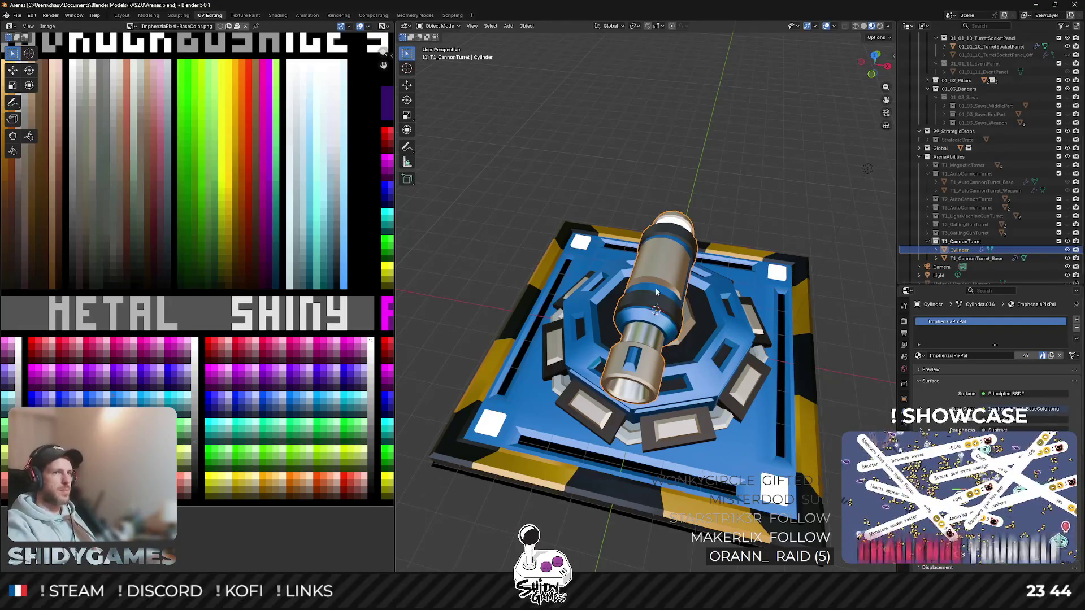
{"action": "scroll", "coordinate": [636, 279], "scroll_direction": "up", "scroll_amount": 3}
Step: Orbit to a lower side-on view and open the barrel mesh in Edit Mode
{"action": "middle_click_drag", "start_coordinate": [636, 279], "coordinate": [684, 274]}
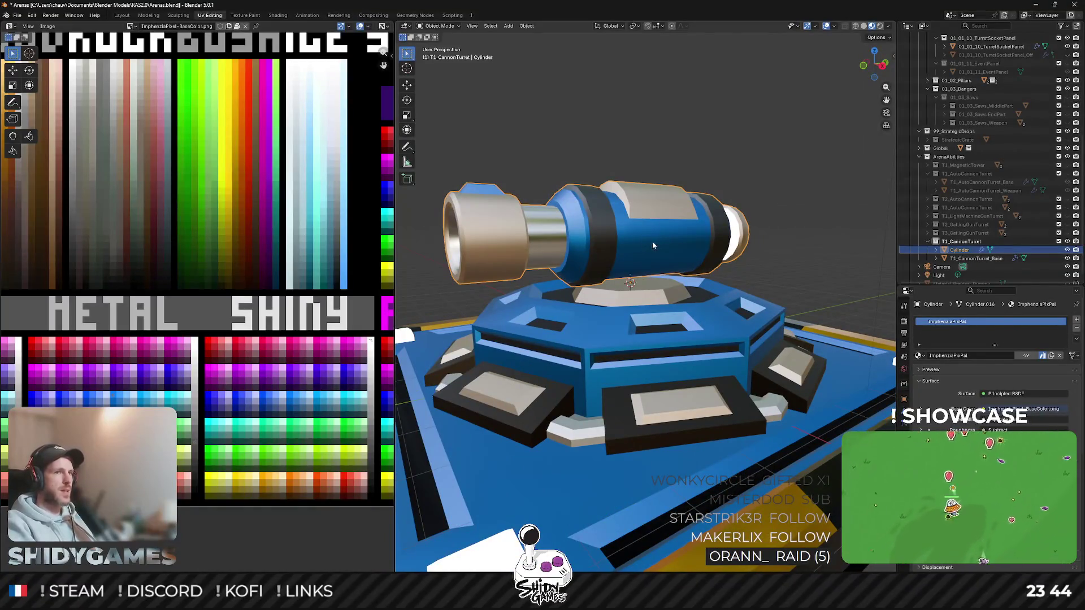
{"action": "right_click", "coordinate": [699, 287]}
{"action": "key", "text": "Escape"}
{"action": "key", "text": "Tab"}
{"action": "middle_click_drag", "start_coordinate": [699, 286], "coordinate": [693, 280]}
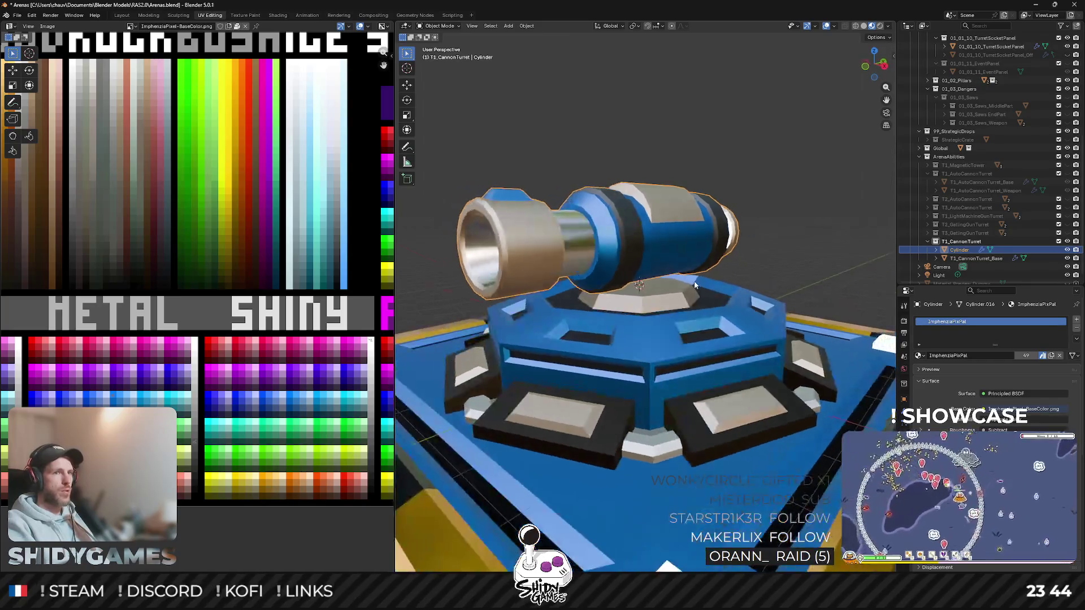
Step: Inset the barrel's top face strip by 0.12, then inset the upper strip again
{"action": "left_click", "coordinate": [770, 238]}
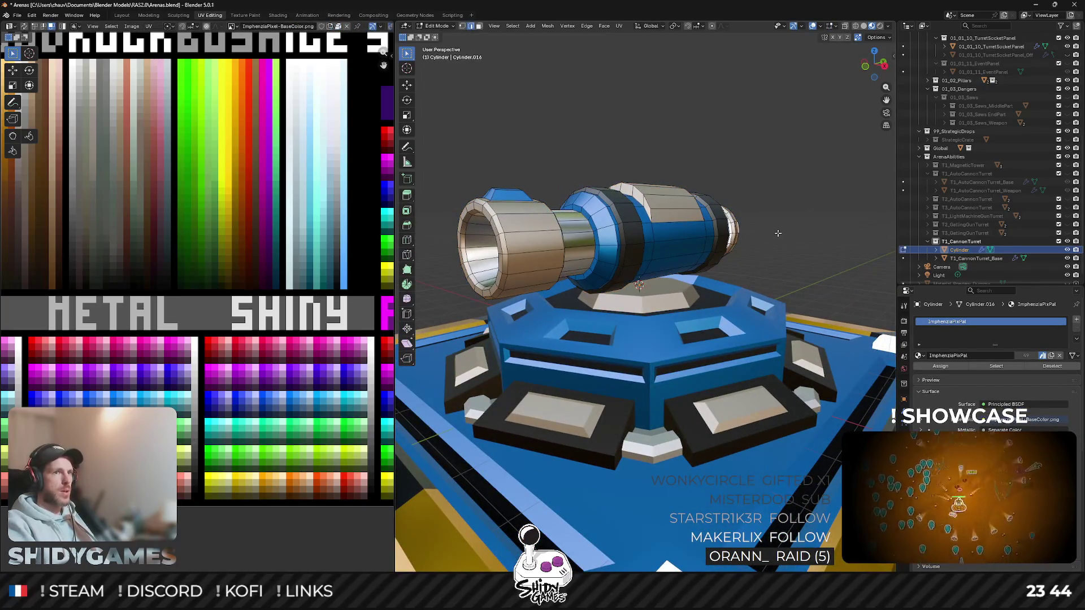
{"action": "middle_click_drag", "start_coordinate": [762, 170], "coordinate": [694, 222]}
{"action": "scroll", "coordinate": [595, 322], "scroll_direction": "up", "scroll_amount": 3}
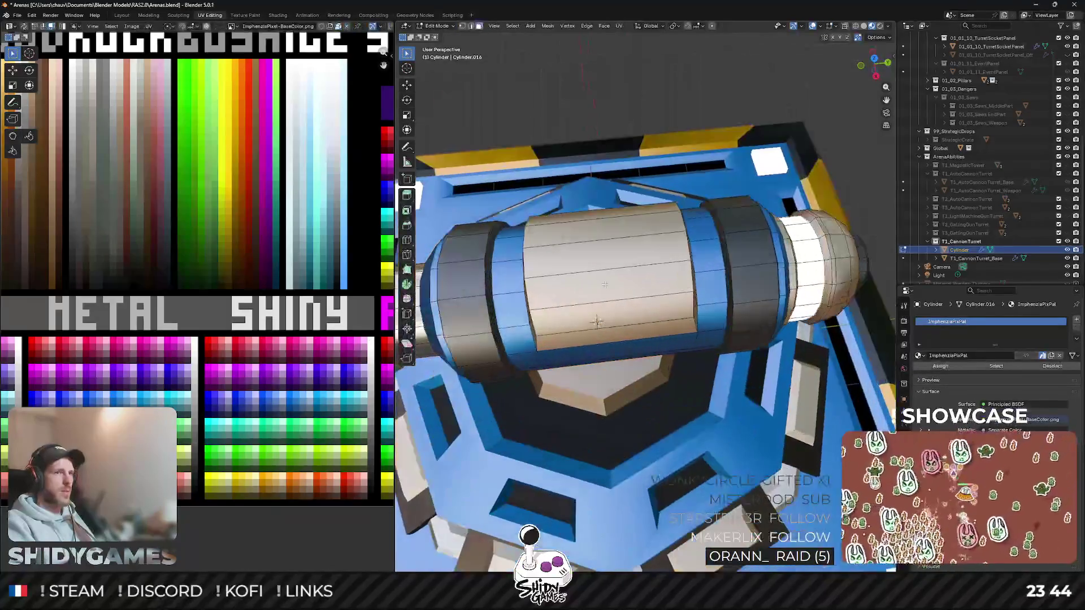
{"action": "middle_click_drag", "start_coordinate": [597, 321], "coordinate": [593, 326]}
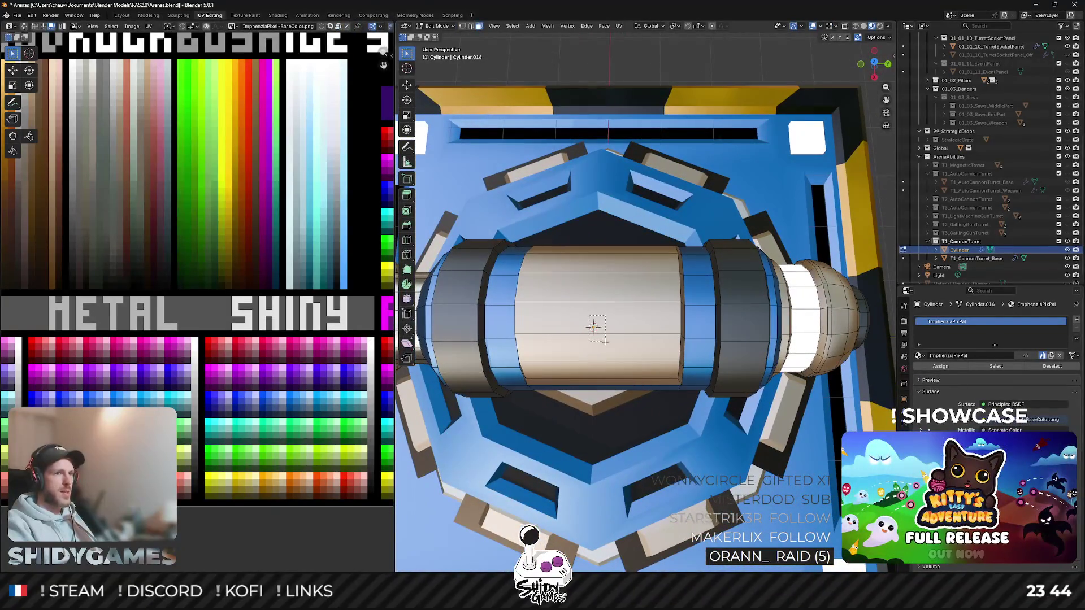
{"action": "left_click", "coordinate": [593, 325]}
{"action": "type", "text": "i"}
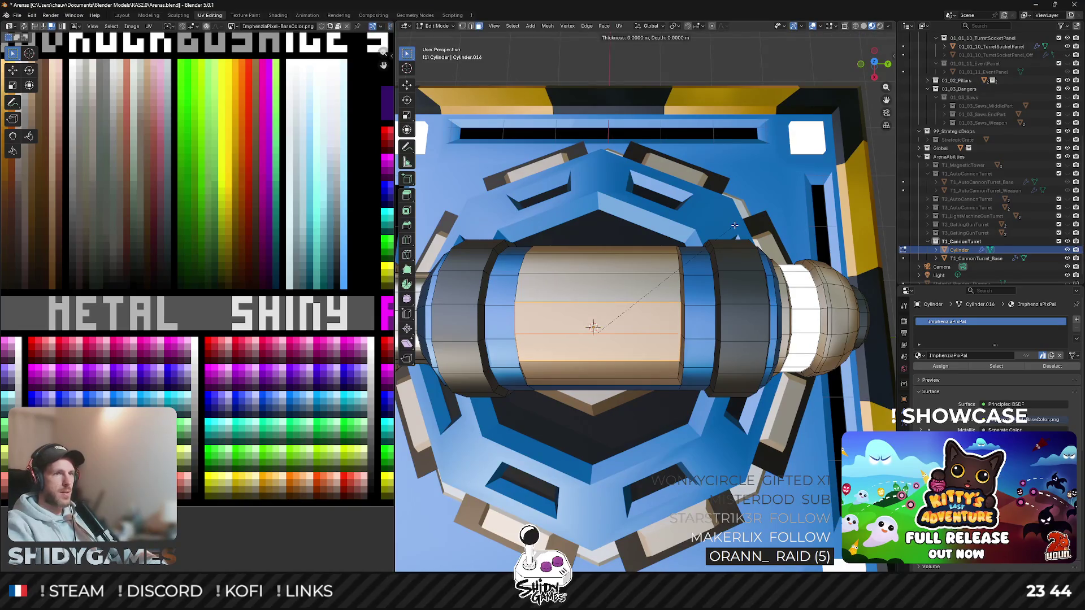
{"action": "type", "text": ".15"}
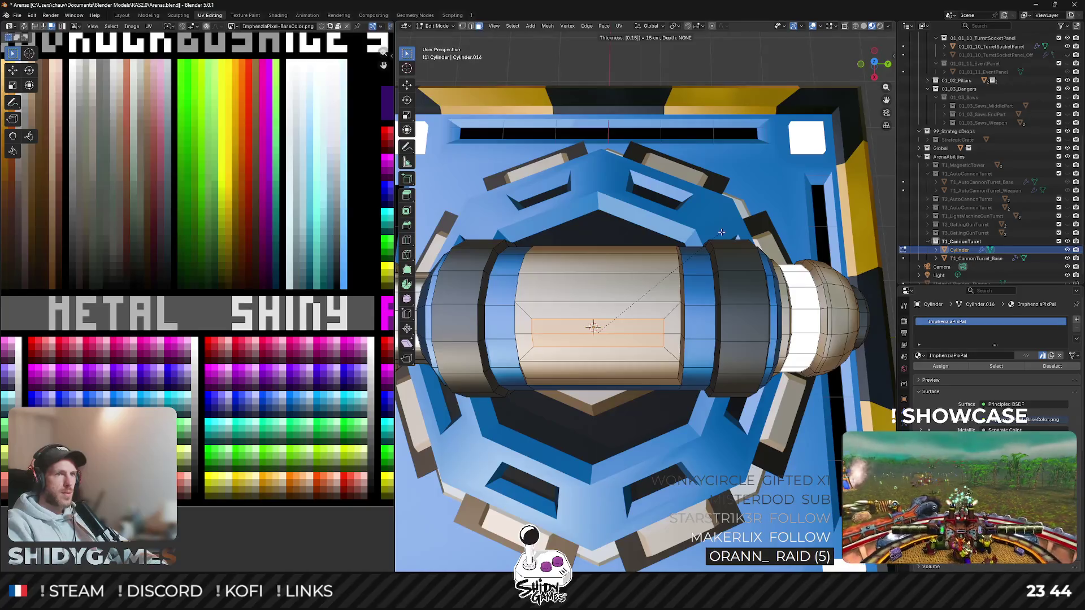
{"action": "key", "text": "BackSpace"}
{"action": "type", "text": "2"}
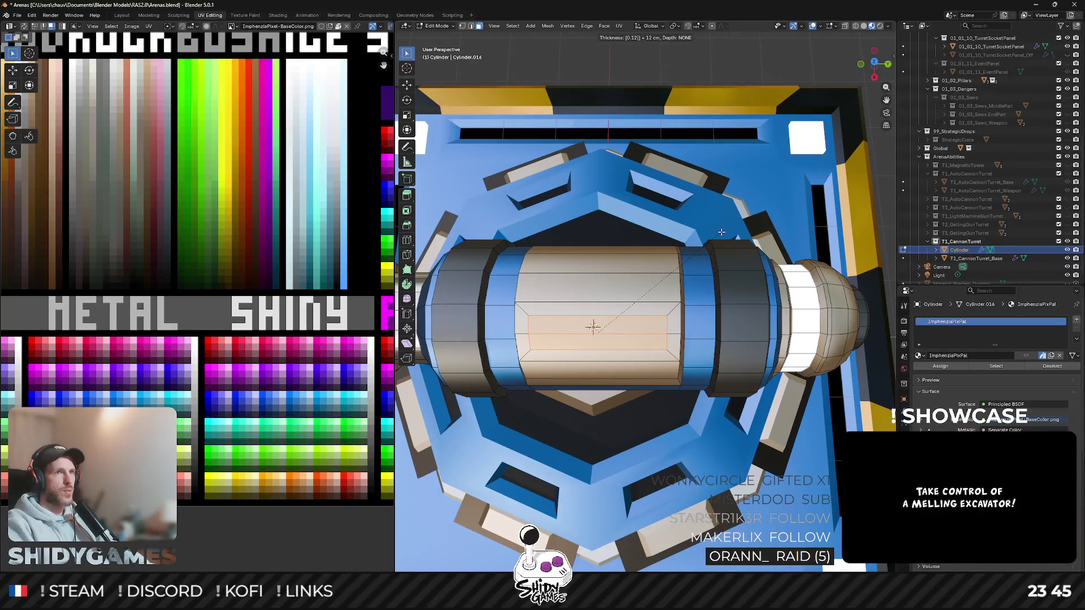
{"action": "key", "text": "Return"}
{"action": "left_click", "coordinate": [589, 280]}
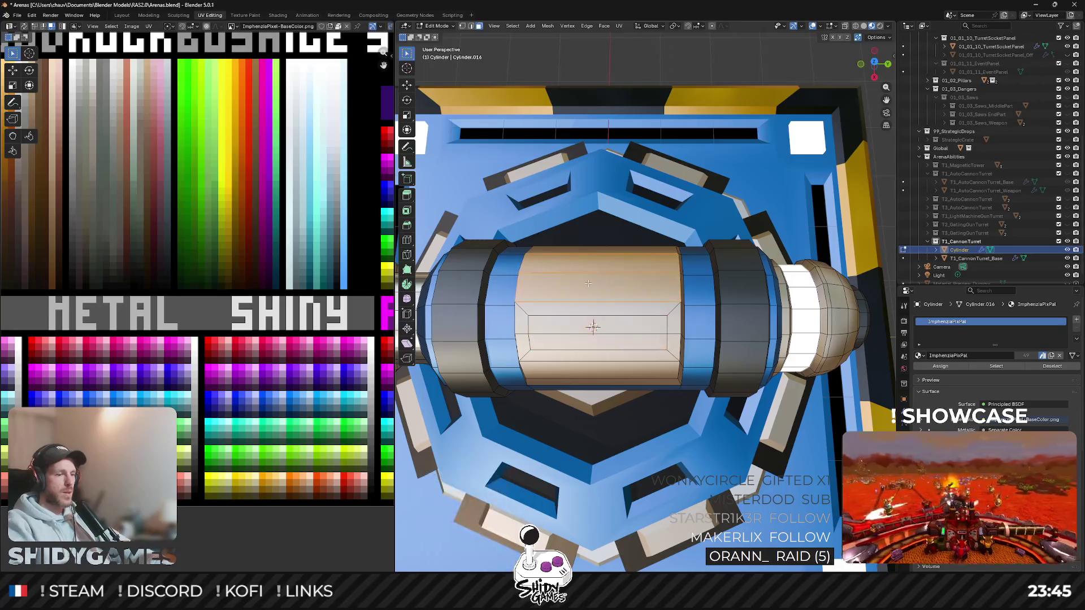
{"action": "type", "text": "i.12"}
{"action": "key", "text": "Return"}
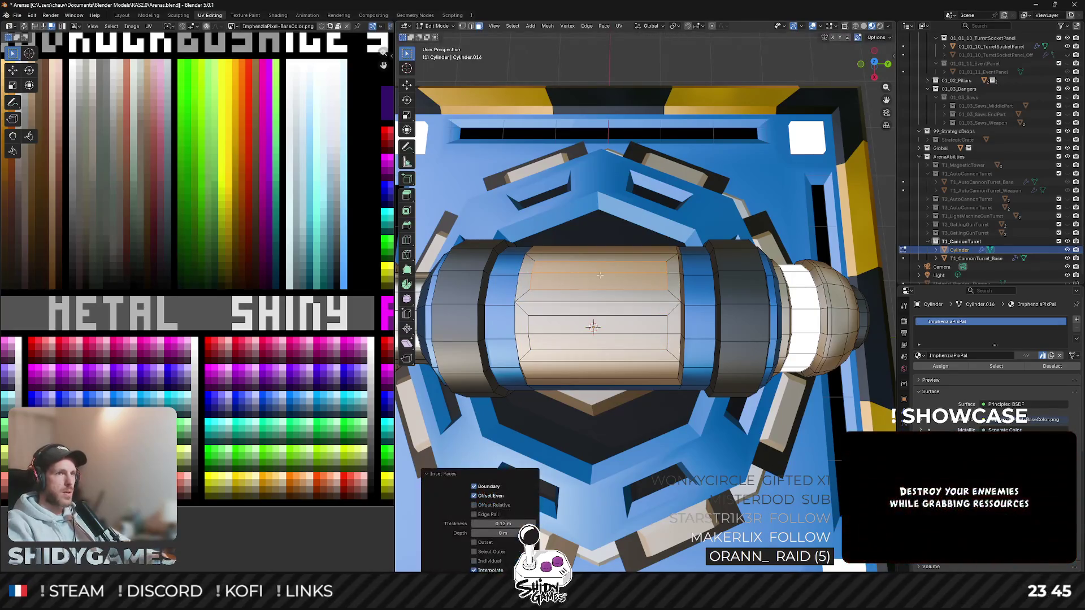
Step: Inset both top face strips together and shrink them inward to form recessed panels
{"action": "left_click", "coordinate": [575, 327], "text": "shift"}
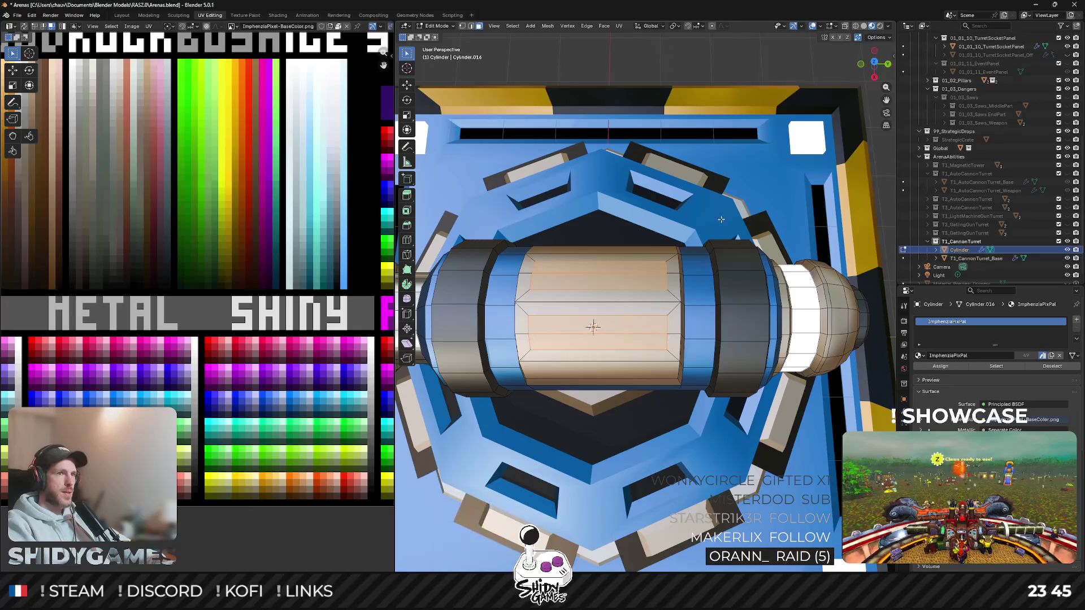
{"action": "key", "text": "i"}
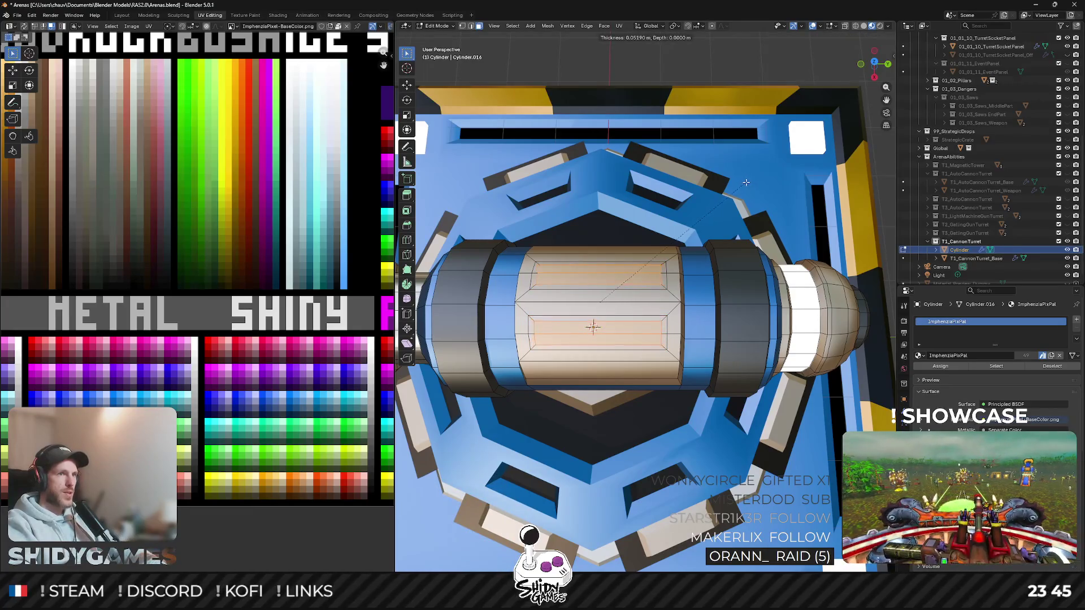
{"action": "left_click", "coordinate": [747, 182]}
{"action": "key", "text": "alt+s"}
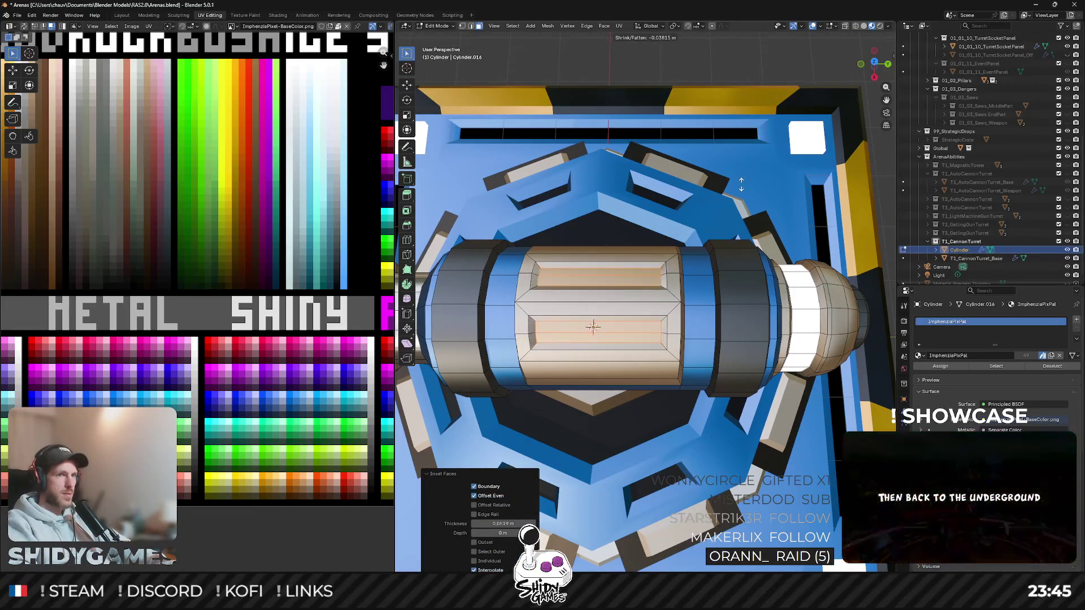
{"action": "left_click", "coordinate": [733, 187]}
{"action": "scroll", "coordinate": [280, 207], "scroll_direction": "down", "scroll_amount": 2}
{"action": "scroll", "coordinate": [279, 207], "scroll_direction": "up", "scroll_amount": 3}
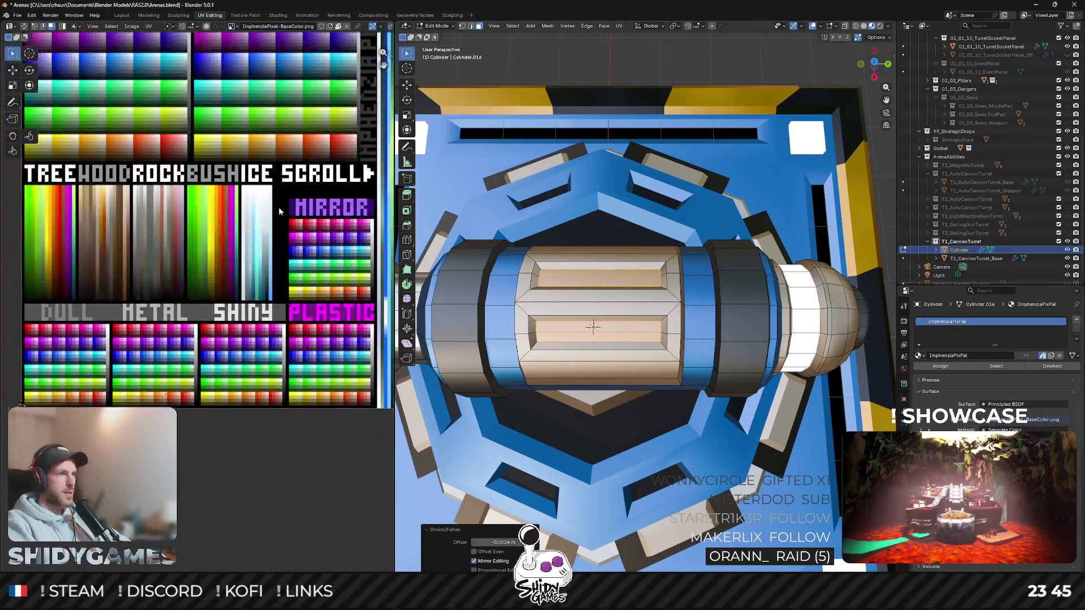
{"action": "scroll", "coordinate": [279, 207], "scroll_direction": "up", "scroll_amount": 2}
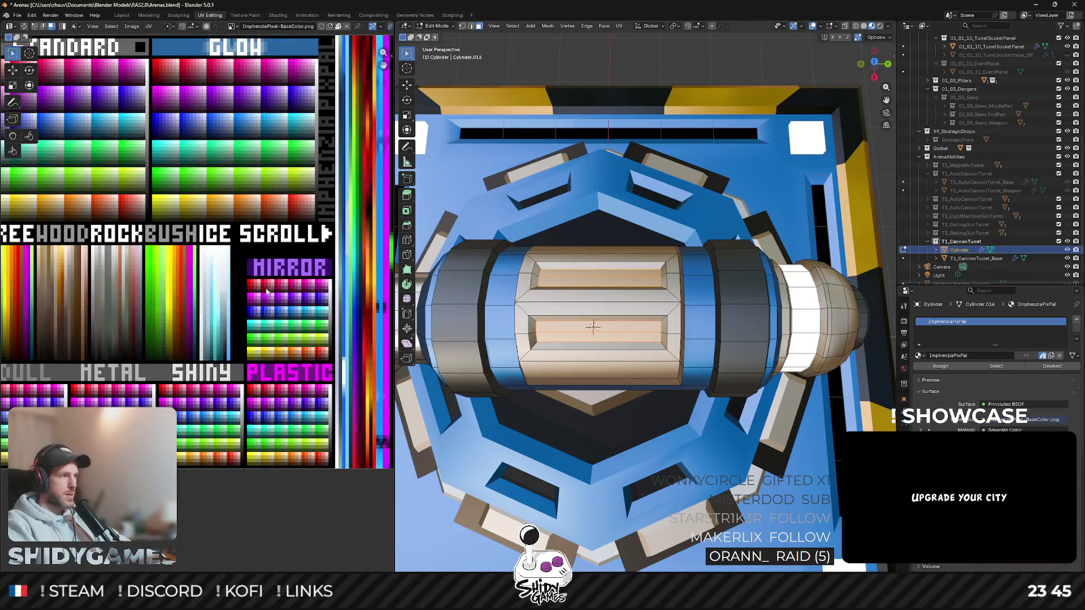
Step: Move the panels' UVs onto a light cream colour in the palette
{"action": "middle_click_drag", "start_coordinate": [267, 291], "coordinate": [169, 383]}
{"action": "key", "text": "g"}
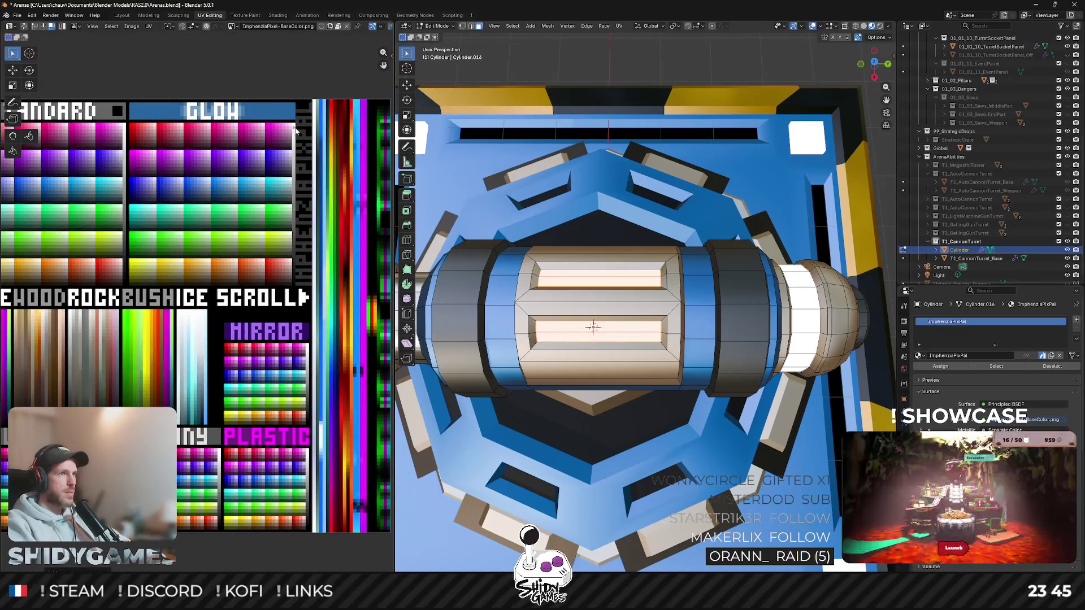
{"action": "left_click", "coordinate": [282, 139]}
{"action": "scroll", "coordinate": [234, 344], "scroll_direction": "up", "scroll_amount": 3}
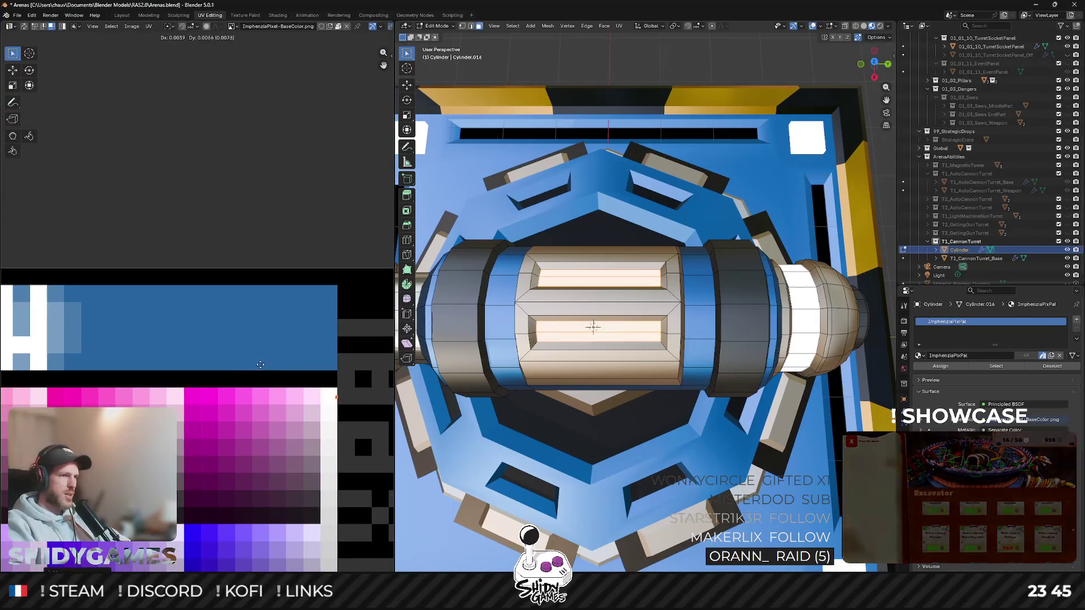
{"action": "key", "text": "Tab"}
{"action": "scroll", "coordinate": [599, 255], "scroll_direction": "down", "scroll_amount": 2}
{"action": "middle_click_drag", "start_coordinate": [600, 254], "coordinate": [626, 209]}
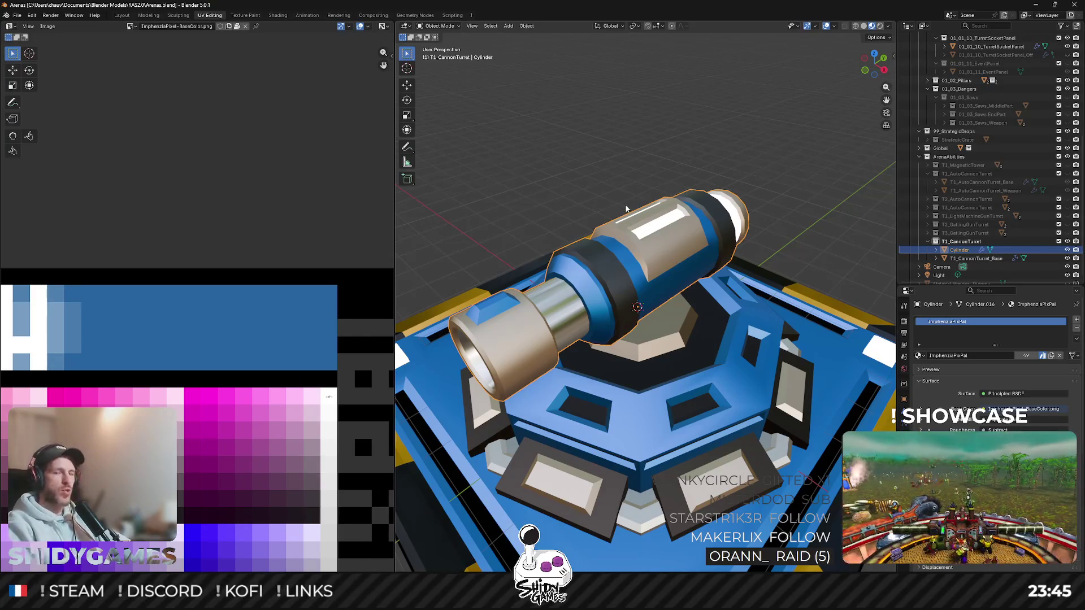
{"action": "middle_click_drag", "start_coordinate": [632, 237], "coordinate": [627, 203]}
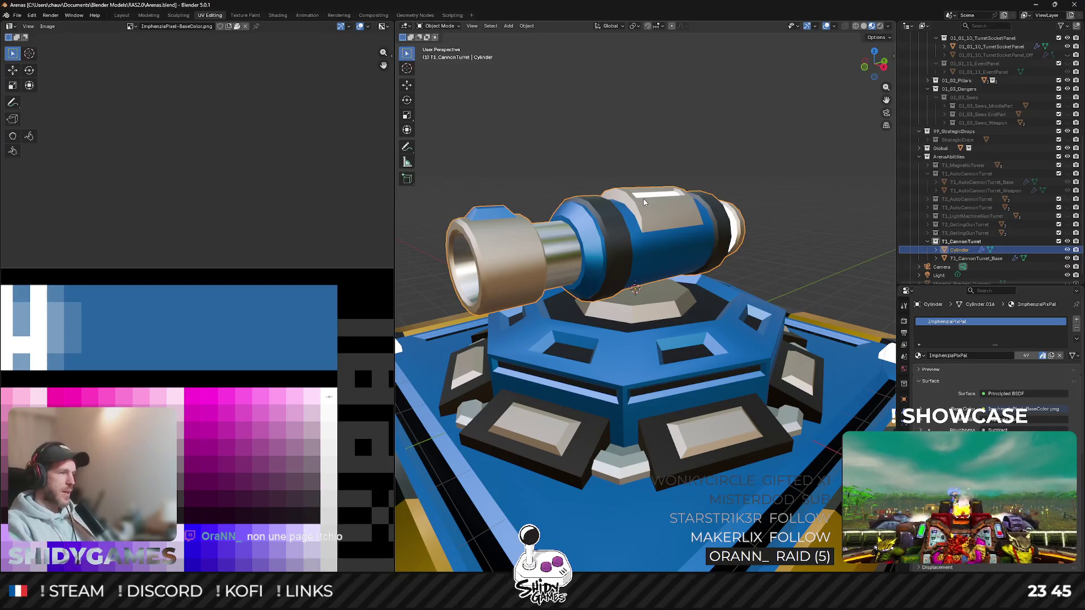
{"action": "key", "text": "Tab"}
{"action": "scroll", "coordinate": [641, 207], "scroll_direction": "up", "scroll_amount": 2}
{"action": "middle_click_drag", "start_coordinate": [641, 208], "coordinate": [619, 221]}
Step: From the side view, slide the whole connected barrel mesh along the Y axis
{"action": "key", "text": "KP_3"}
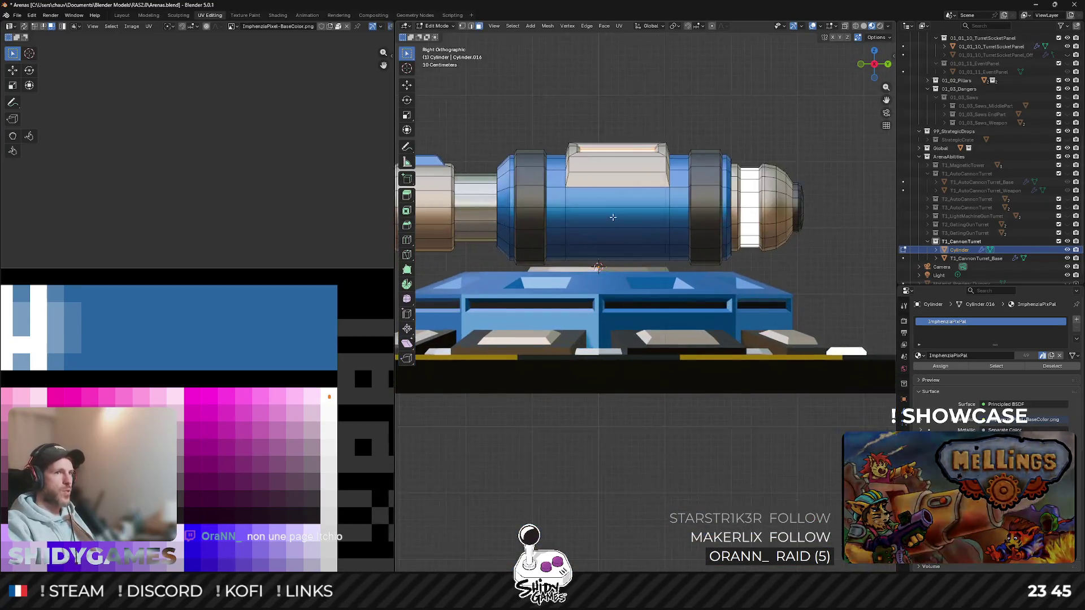
{"action": "scroll", "coordinate": [612, 218], "scroll_direction": "down", "scroll_amount": 1}
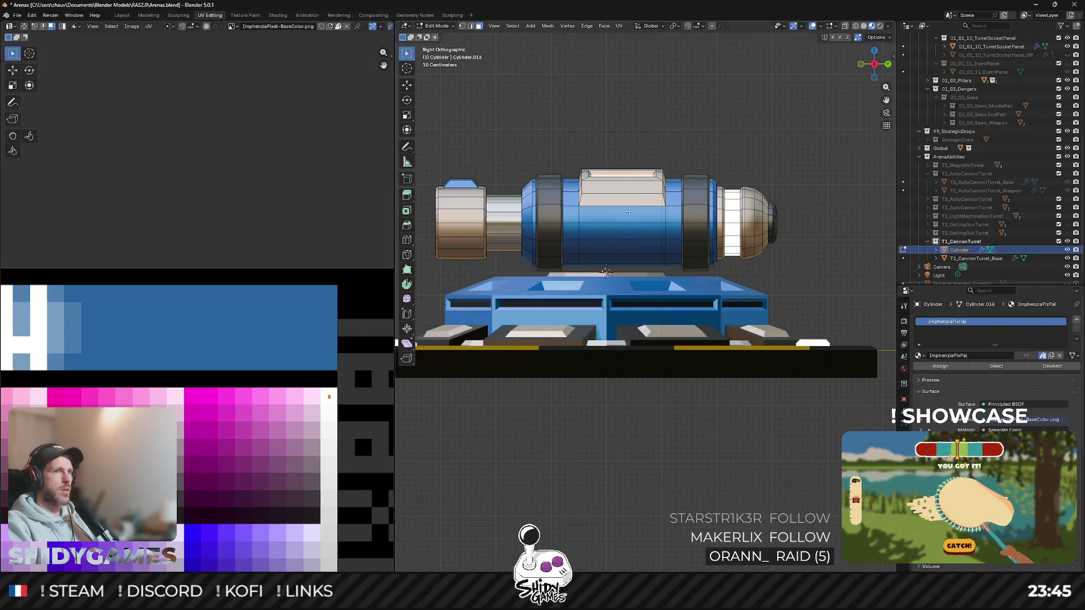
{"action": "key", "text": "l"}
{"action": "key", "text": "g"}
{"action": "key", "text": "y"}
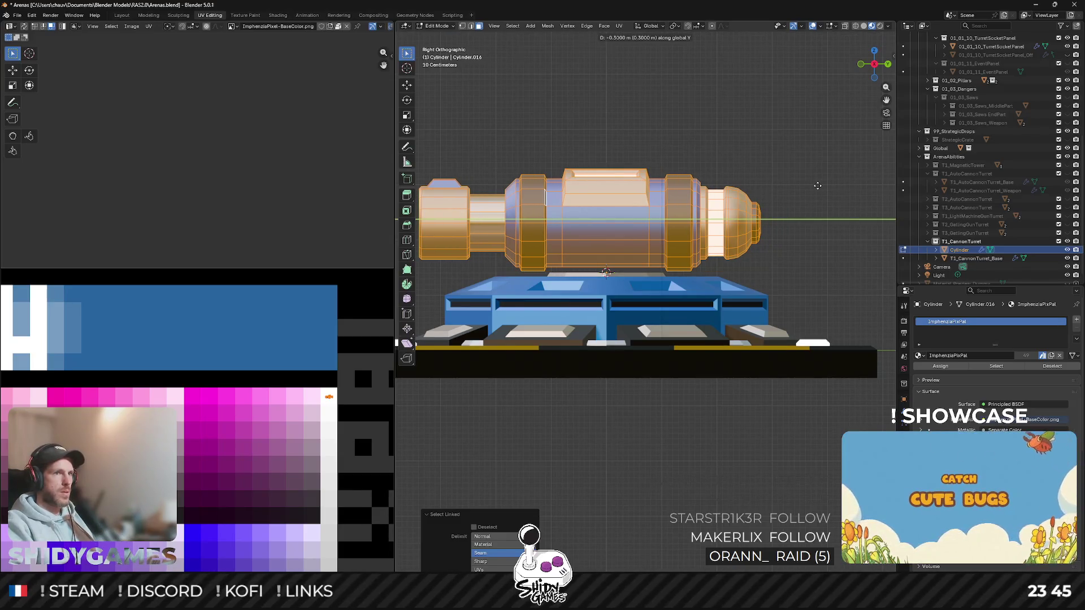
{"action": "left_click", "coordinate": [817, 184]}
{"action": "key", "text": "Tab"}
{"action": "scroll", "coordinate": [669, 177], "scroll_direction": "down", "scroll_amount": 1}
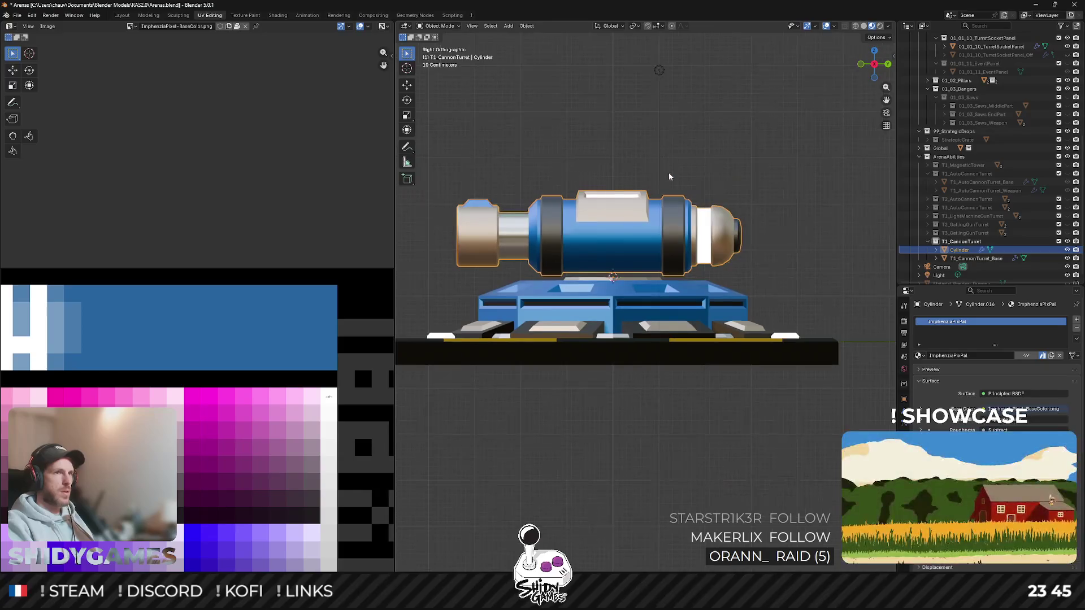
Step: Slide just the barrel's left end section along the Y axis
{"action": "key", "text": "Tab"}
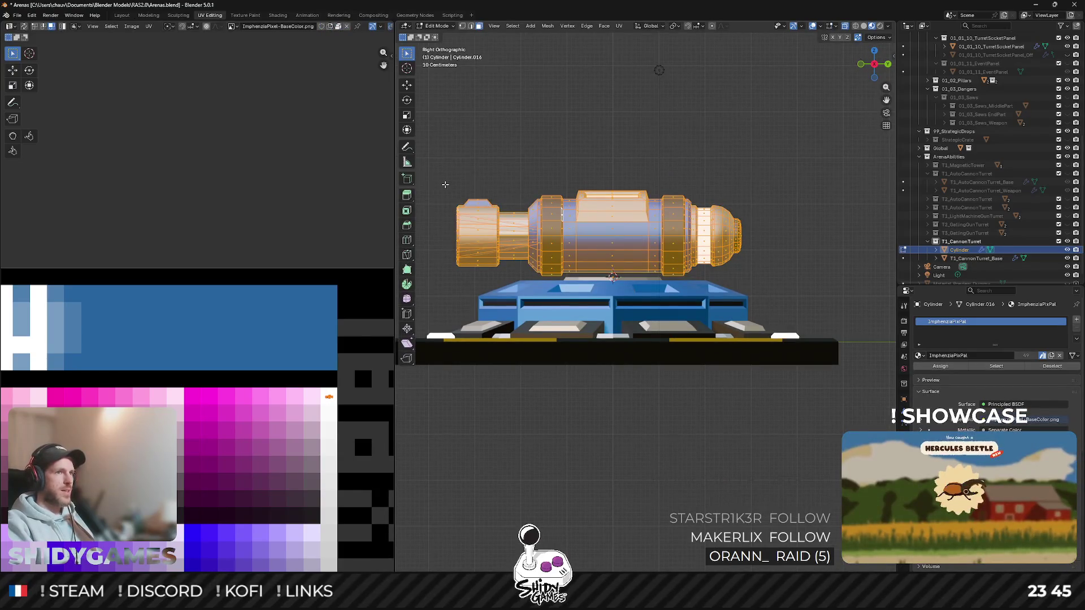
{"action": "left_click_drag", "start_coordinate": [444, 184], "coordinate": [505, 277]}
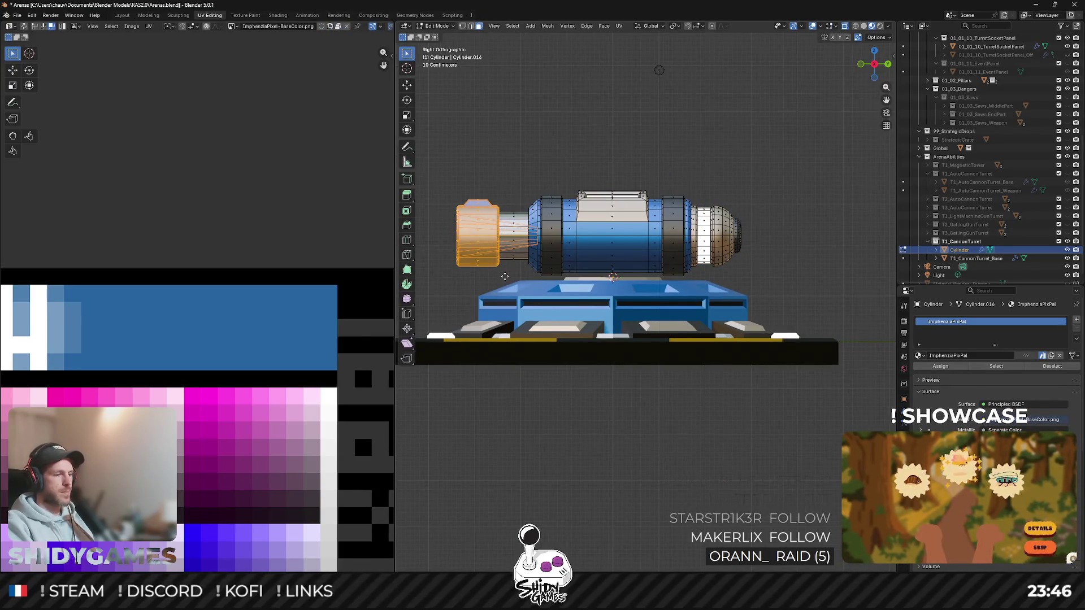
{"action": "key", "text": "g"}
{"action": "key", "text": "y"}
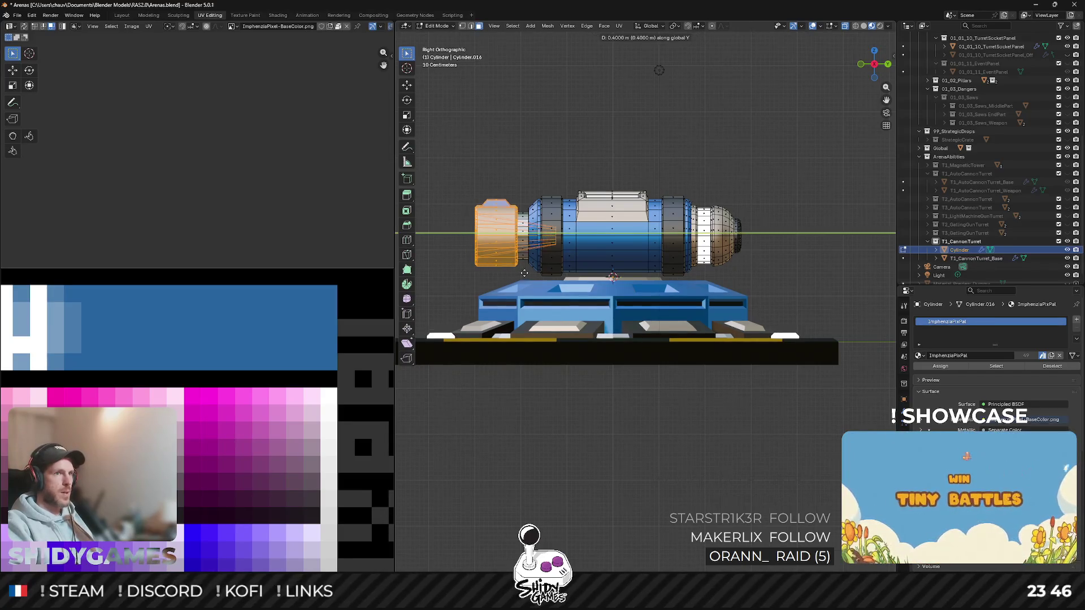
{"action": "key", "text": "Return"}
{"action": "key", "text": "Tab"}
Step: Look the turret over from above and the right side, ending in Object Mode
{"action": "left_click", "coordinate": [641, 142]}
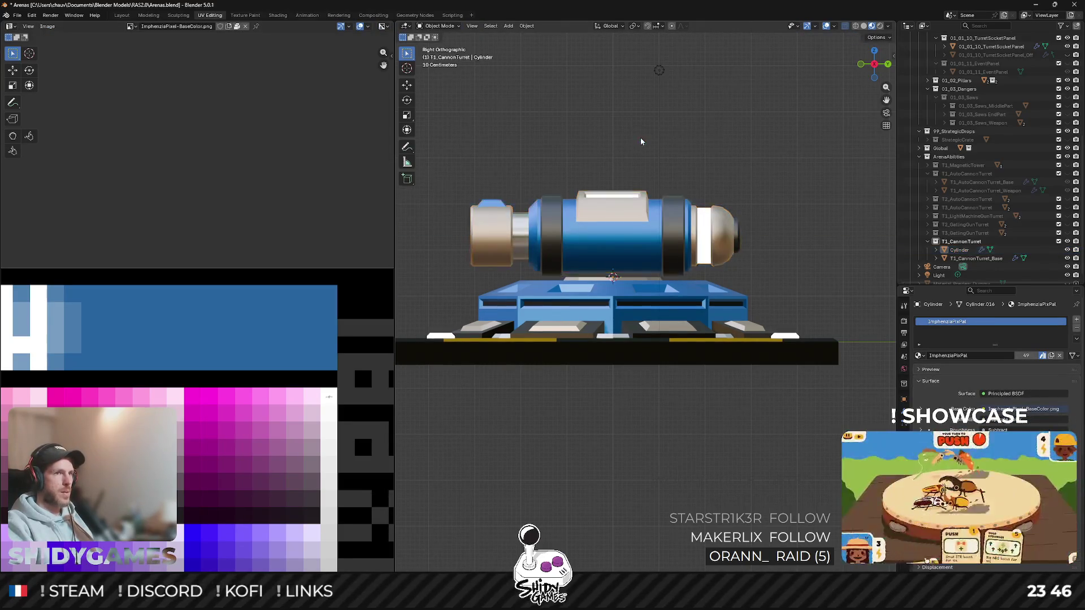
{"action": "mouse_move", "coordinate": [641, 142]}
{"action": "middle_mouse_down"}
{"action": "mouse_move", "coordinate": [657, 205]}
{"action": "mouse_move", "coordinate": [651, 188]}
{"action": "middle_mouse_up"}
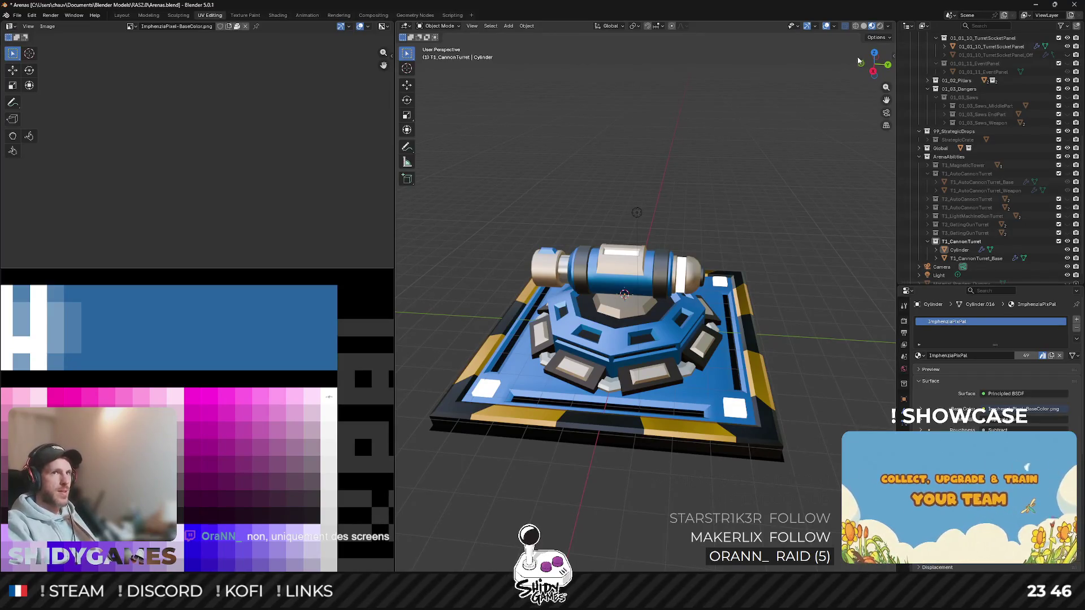
{"action": "left_click", "coordinate": [873, 70]}
{"action": "scroll", "coordinate": [609, 183], "scroll_direction": "up", "scroll_amount": 4}
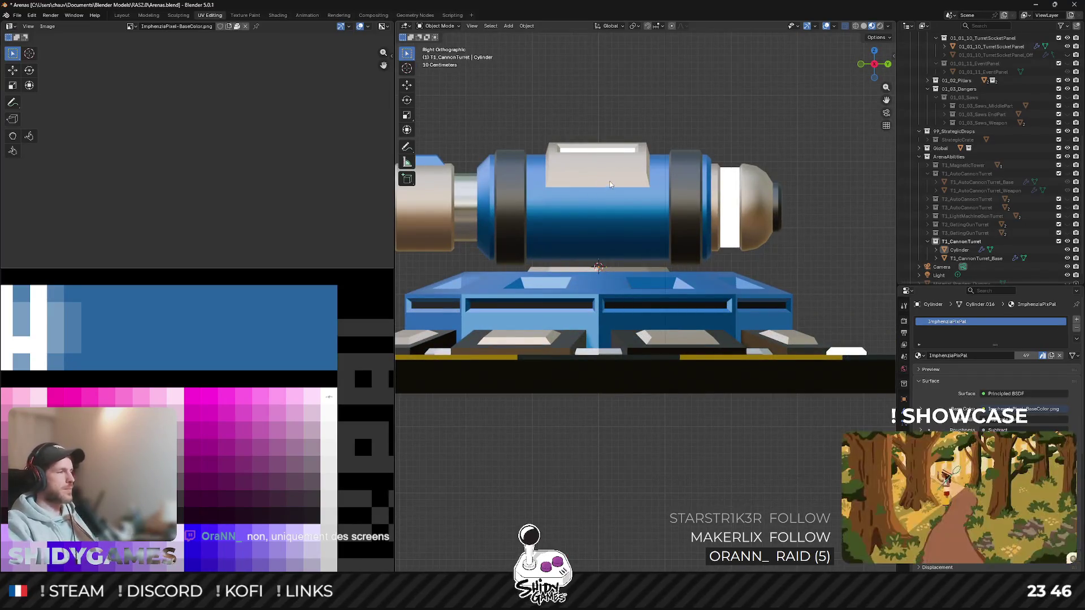
{"action": "middle_click_drag", "start_coordinate": [609, 183], "coordinate": [671, 191], "text": "shift"}
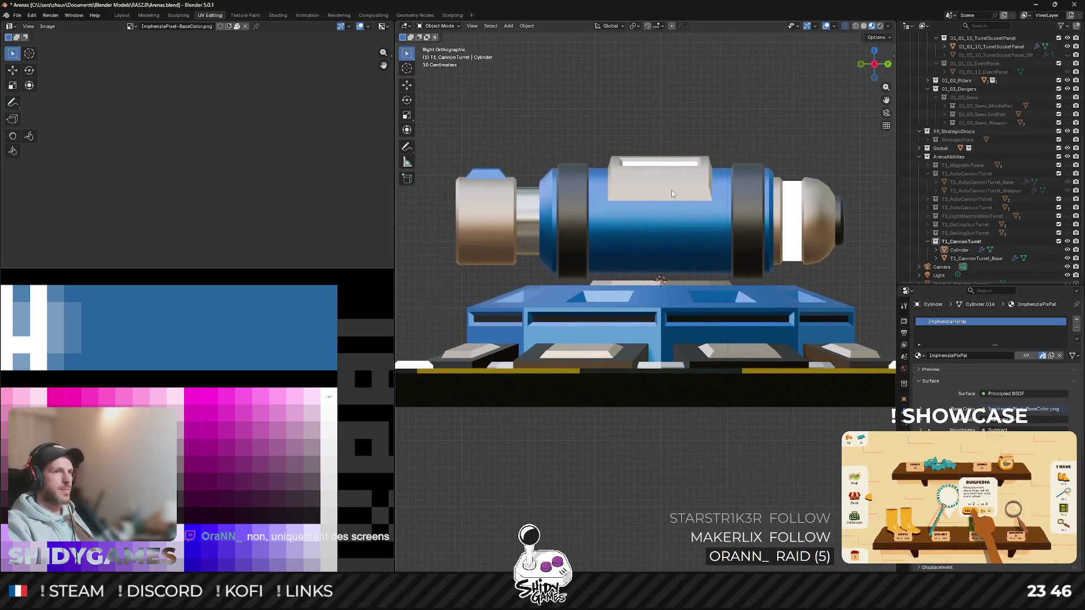
{"action": "key", "text": "Tab"}
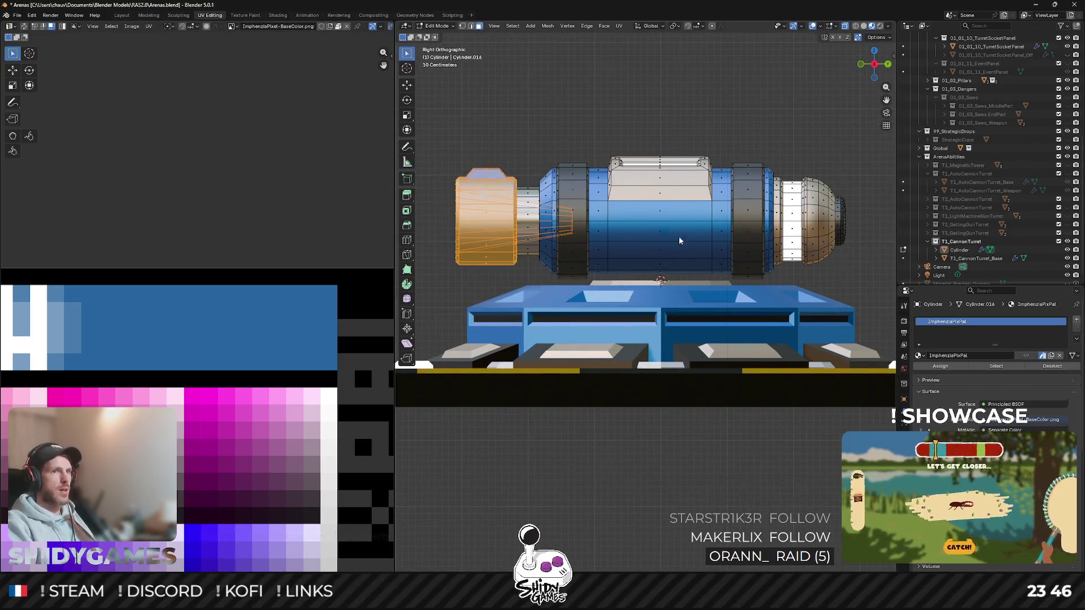
{"action": "key", "text": "Tab"}
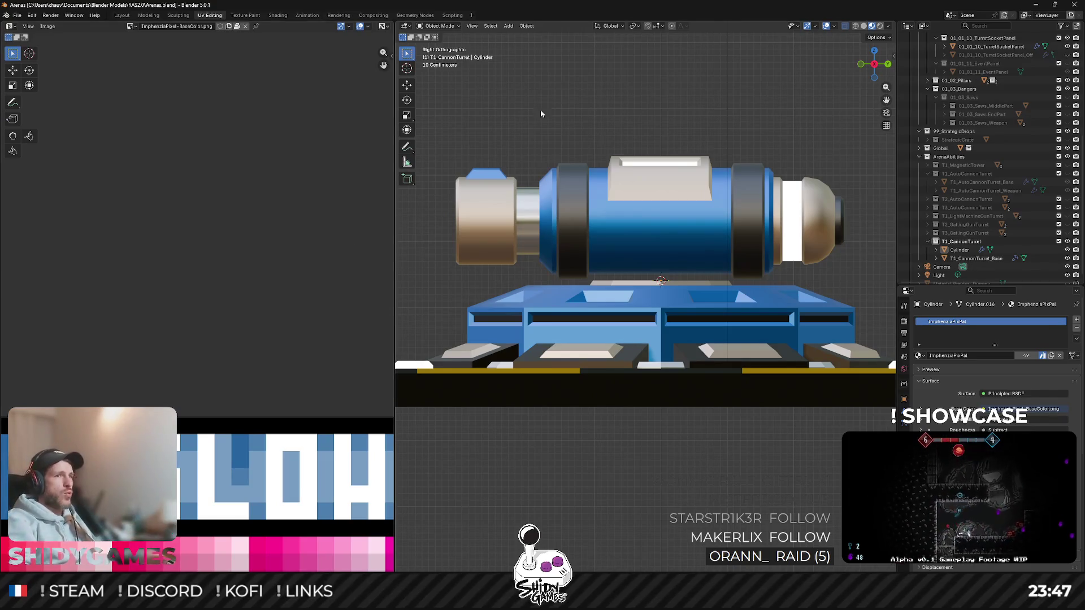
Step: Inspect the turret, re-enter Edit Mode on the cannon and bring up the Add Mesh menu
{"action": "mouse_move", "coordinate": [650, 181]}
{"action": "middle_mouse_down"}
{"action": "mouse_move", "coordinate": [663, 198]}
{"action": "mouse_move", "coordinate": [654, 216]}
{"action": "mouse_move", "coordinate": [692, 225]}
{"action": "mouse_move", "coordinate": [681, 220]}
{"action": "middle_mouse_up"}
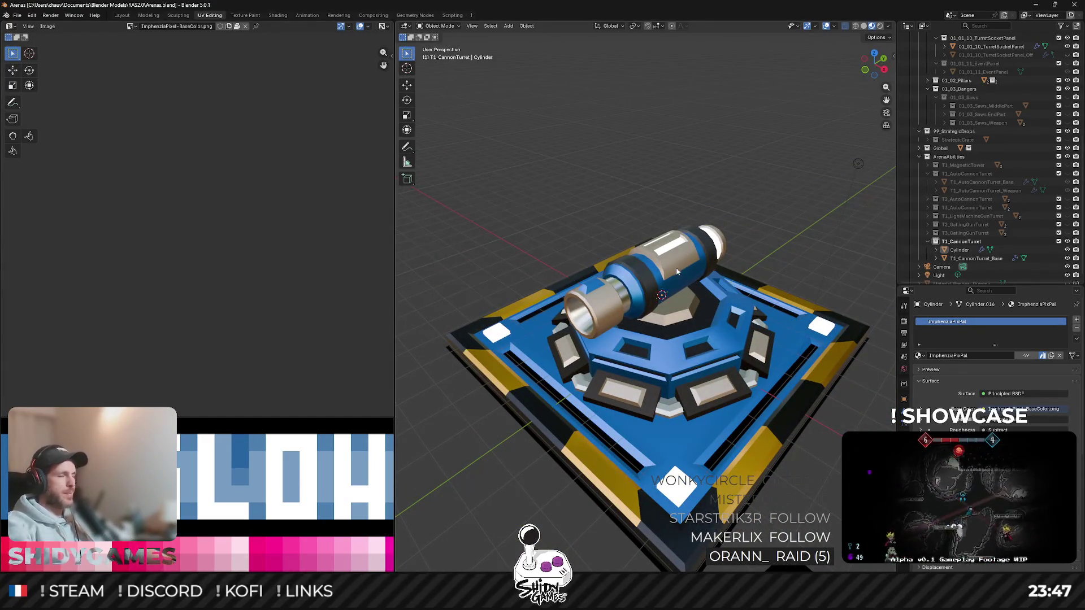
{"action": "mouse_move", "coordinate": [708, 296]}
{"action": "middle_mouse_down"}
{"action": "mouse_move", "coordinate": [672, 248]}
{"action": "mouse_move", "coordinate": [622, 218]}
{"action": "mouse_move", "coordinate": [744, 175]}
{"action": "mouse_move", "coordinate": [599, 232]}
{"action": "mouse_move", "coordinate": [645, 229]}
{"action": "middle_mouse_up"}
{"action": "key", "text": "KP_3"}
{"action": "key", "text": "Tab"}
{"action": "scroll", "coordinate": [598, 234], "scroll_direction": "up", "scroll_amount": 2}
{"action": "scroll", "coordinate": [599, 234], "scroll_direction": "up", "scroll_amount": 2}
{"action": "scroll", "coordinate": [599, 233], "scroll_direction": "down", "scroll_amount": 4}
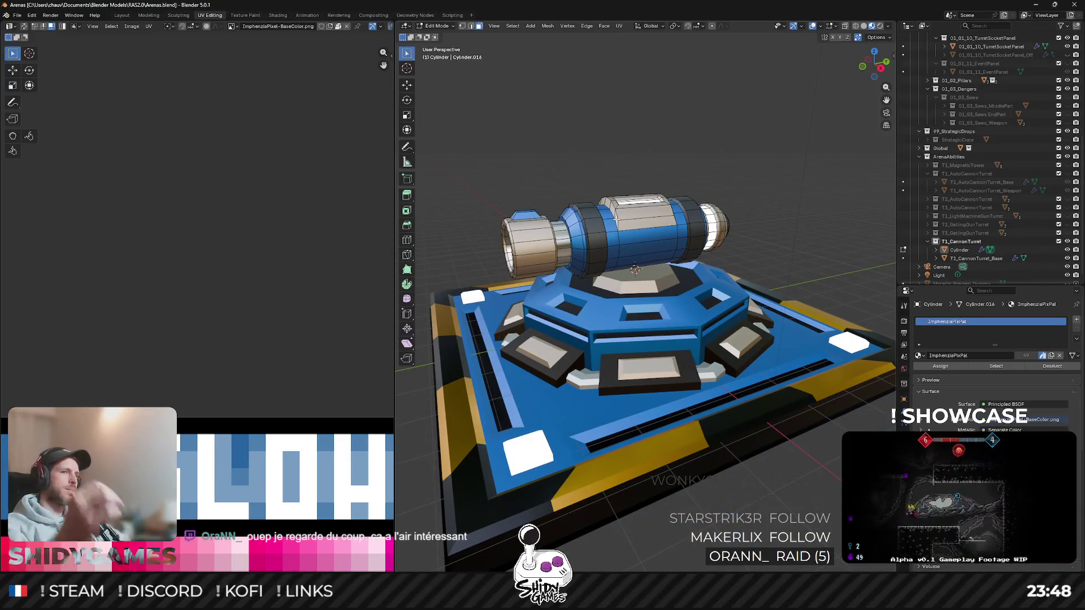
{"action": "mouse_move", "coordinate": [630, 40]}
{"action": "middle_mouse_down"}
{"action": "mouse_move", "coordinate": [660, 237]}
{"action": "mouse_move", "coordinate": [665, 224]}
{"action": "middle_mouse_up"}
{"action": "key", "text": "shift+a"}
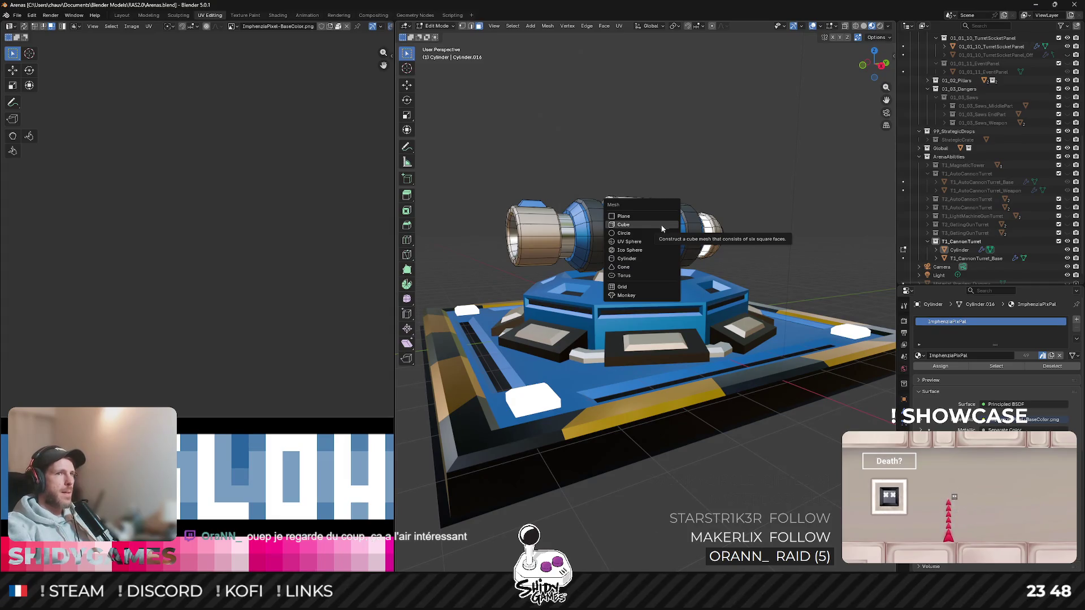
Step: Add a cube at the turret and flatten it along Z into a thin slab
{"action": "left_click", "coordinate": [662, 227]}
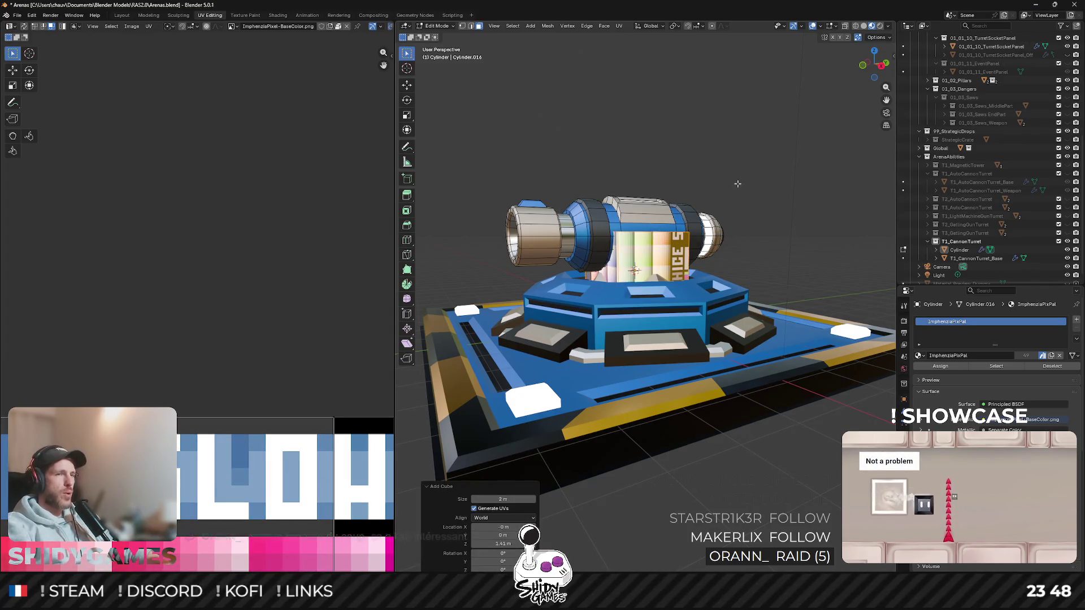
{"action": "key", "text": "s"}
{"action": "key", "text": "z"}
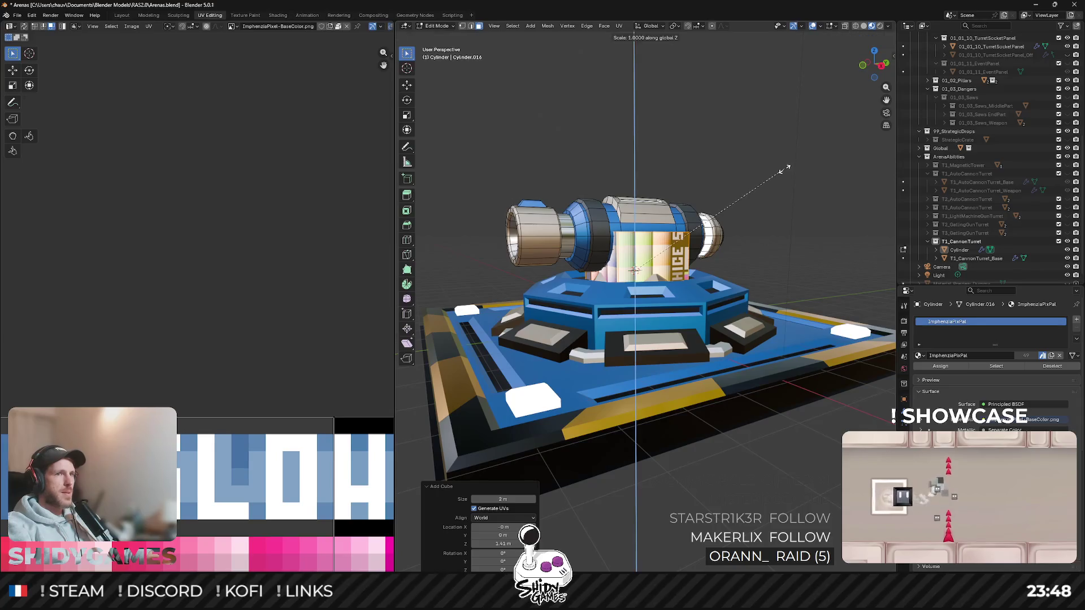
{"action": "left_click", "coordinate": [647, 258]}
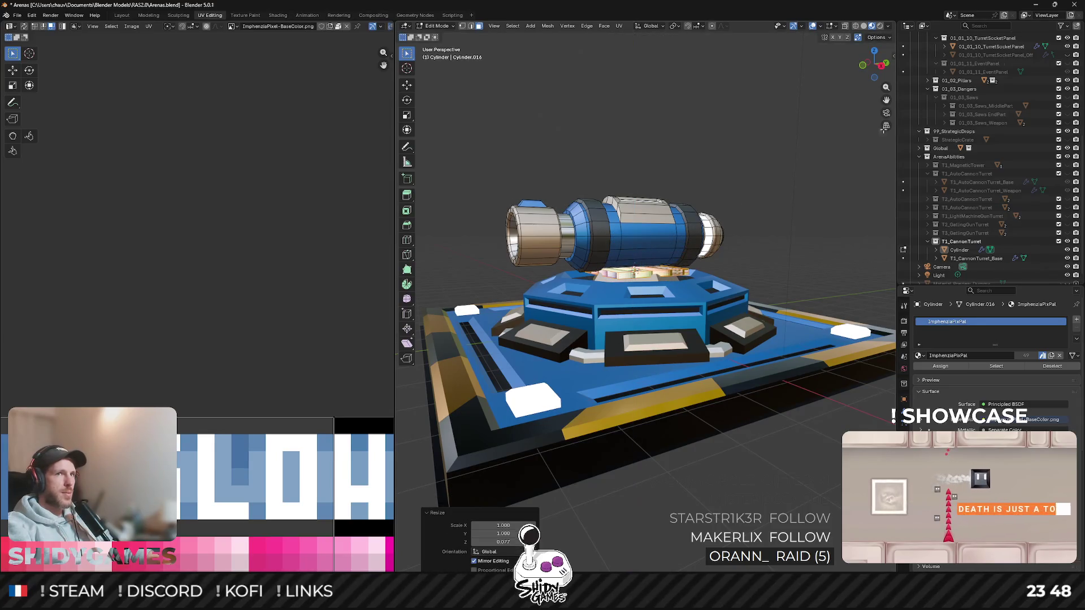
{"action": "left_click", "coordinate": [882, 67]}
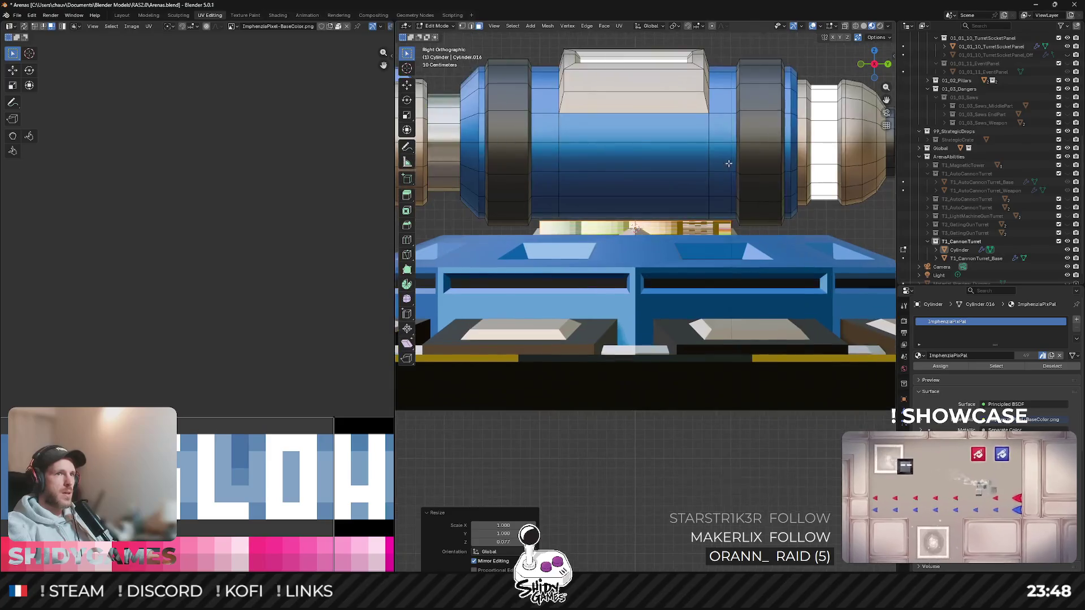
{"action": "key", "text": "KP_5"}
{"action": "key", "text": "KP_5"}
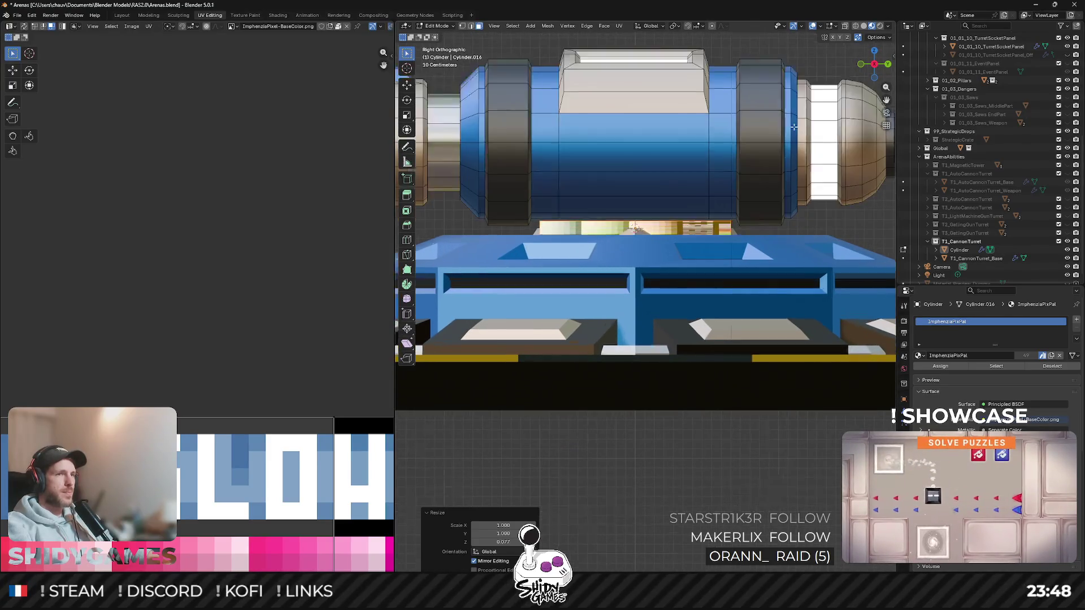
Step: Shrink the slab to 0.849, then stretch it along Y to 1.259 under the barrel
{"action": "key", "text": "s"}
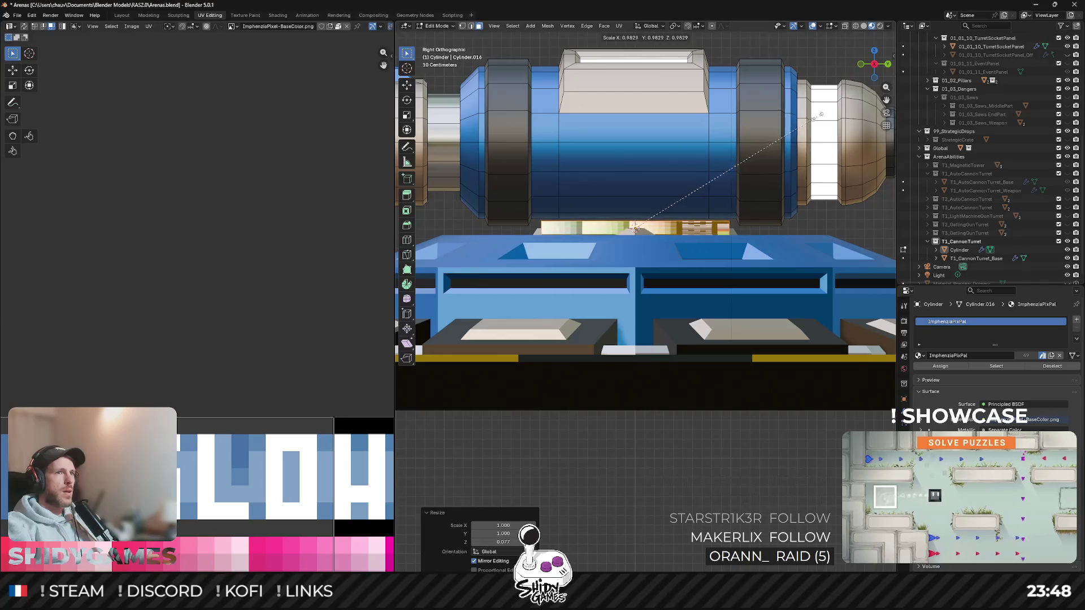
{"action": "left_click", "coordinate": [792, 120]}
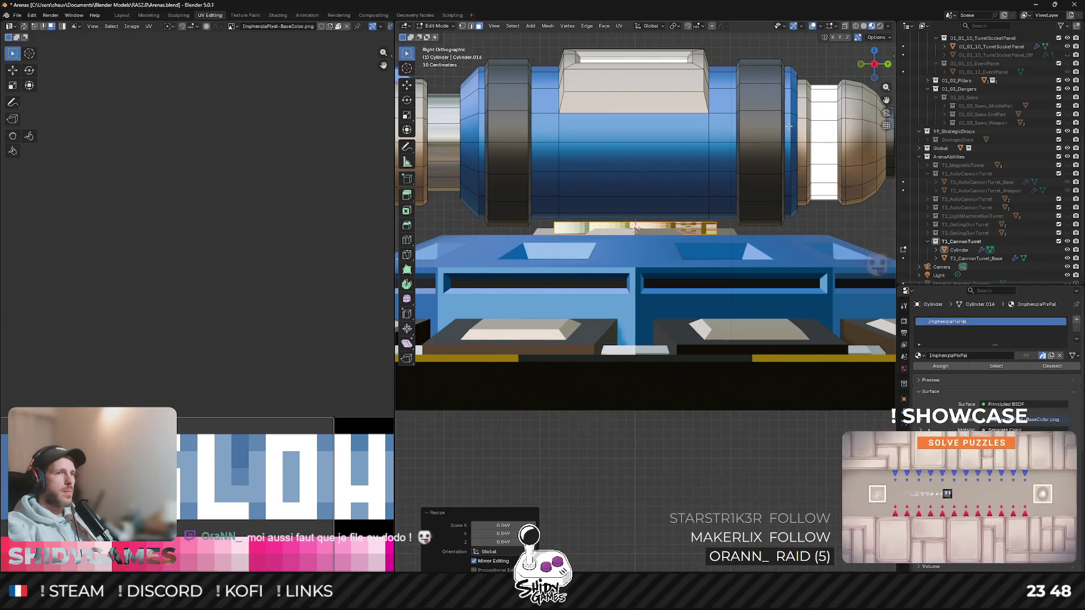
{"action": "middle_click_drag", "start_coordinate": [703, 131], "coordinate": [678, 170]}
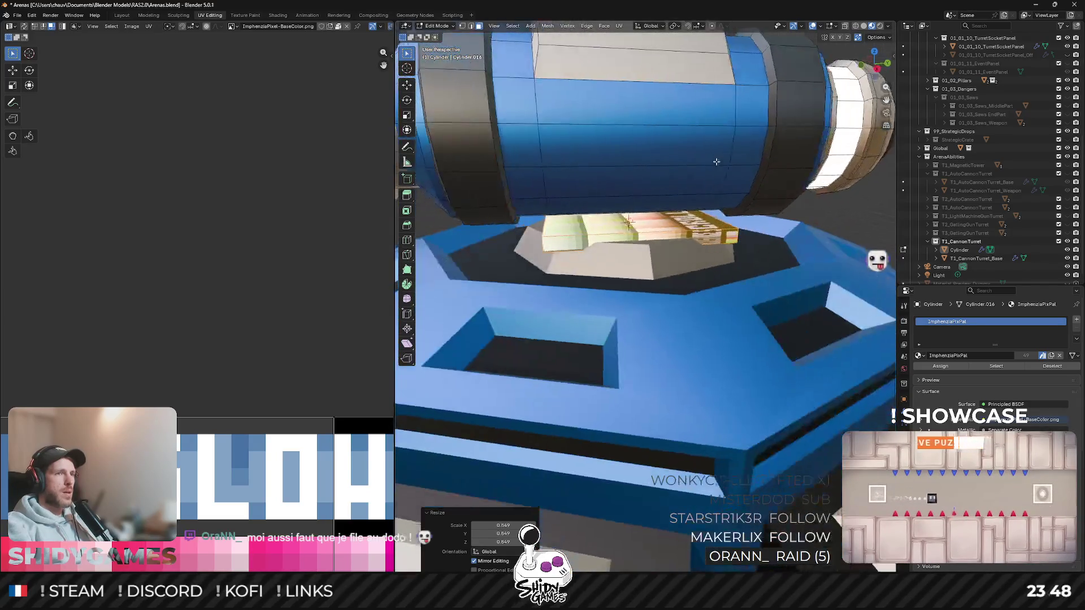
{"action": "key", "text": "KP_1"}
{"action": "scroll", "coordinate": [761, 121], "scroll_direction": "up", "scroll_amount": 3}
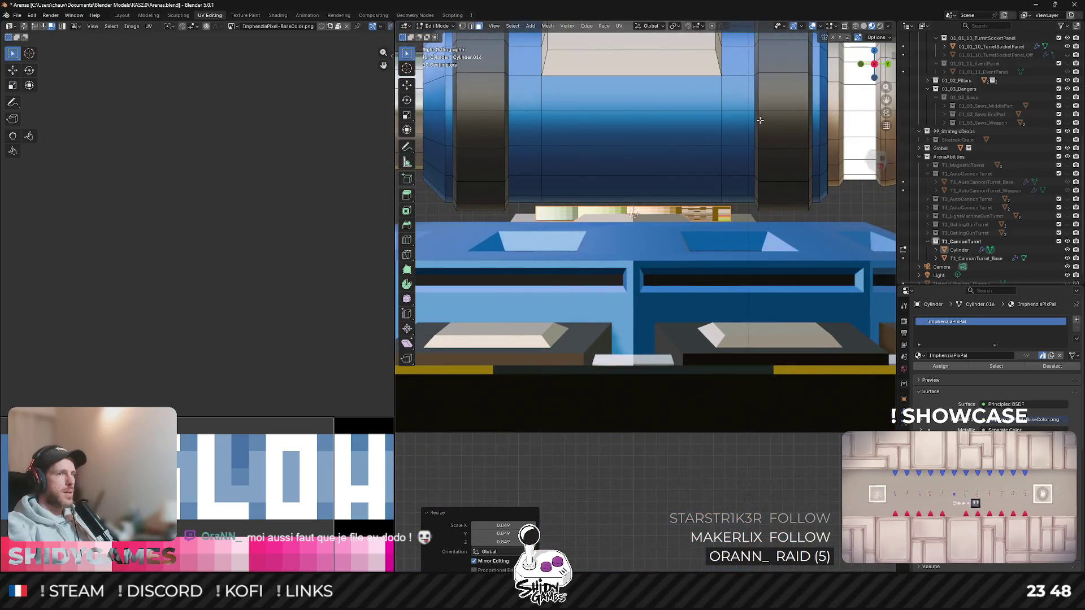
{"action": "key", "text": "s"}
{"action": "key", "text": "y"}
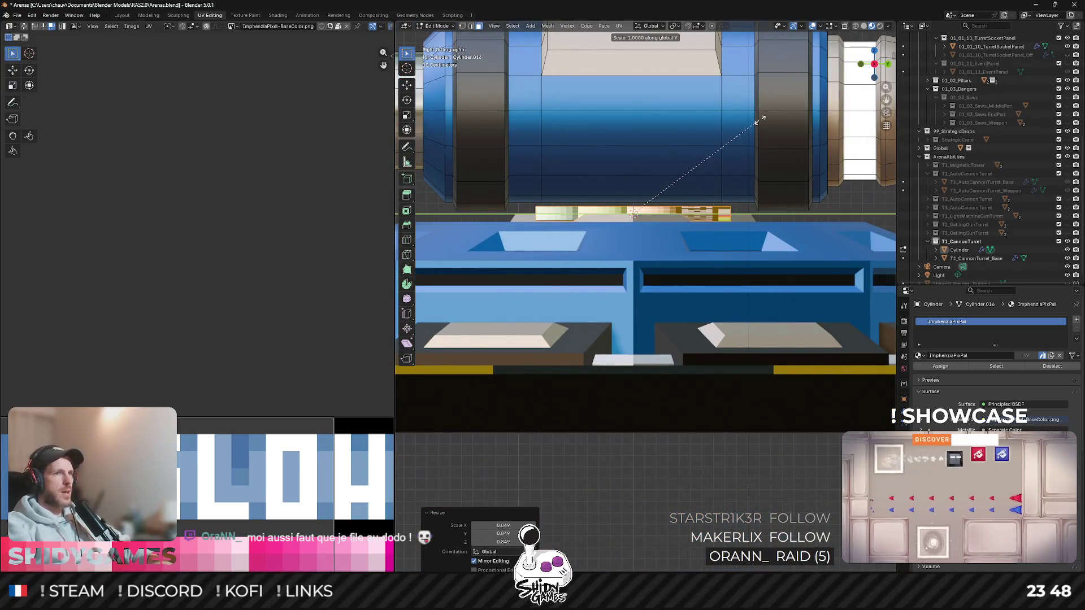
{"action": "left_click", "coordinate": [797, 107]}
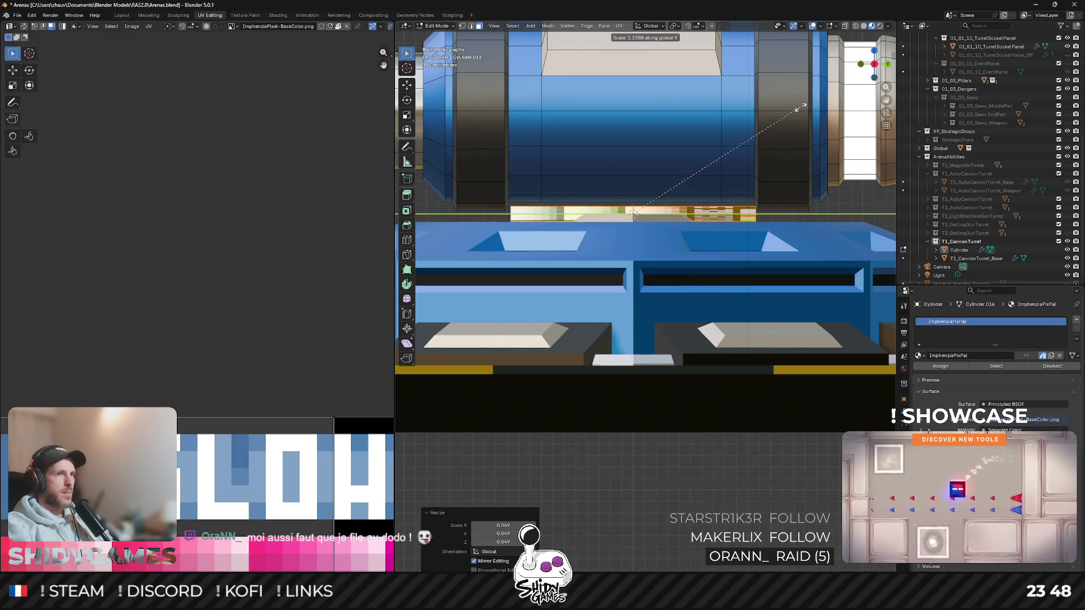
{"action": "key", "text": "KP_1"}
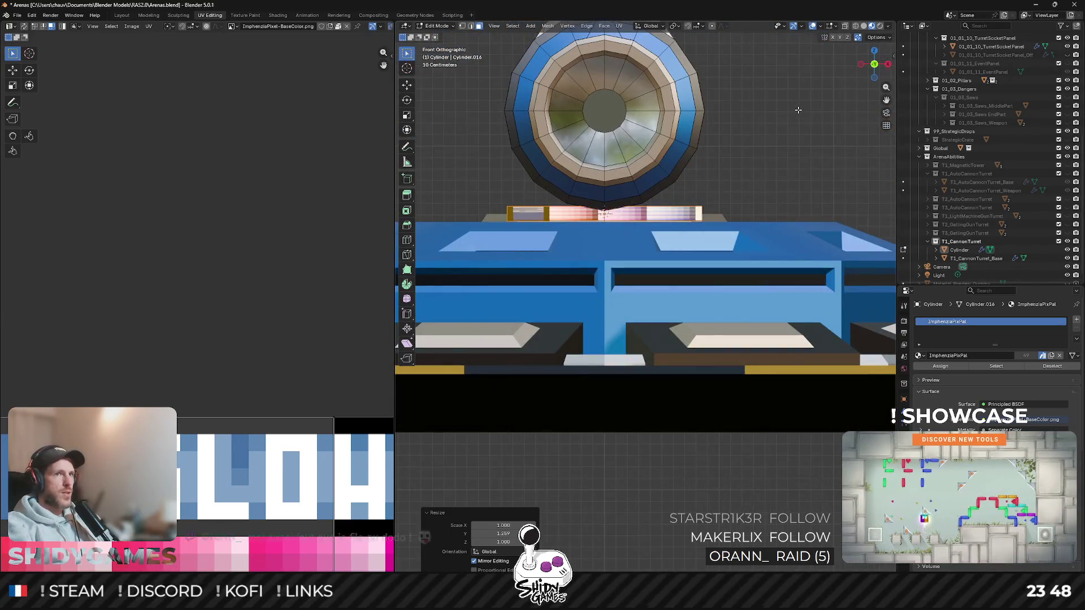
Step: Adjust the slab's width along the X axis and inspect it in perspective
{"action": "key", "text": "s"}
{"action": "key", "text": "x"}
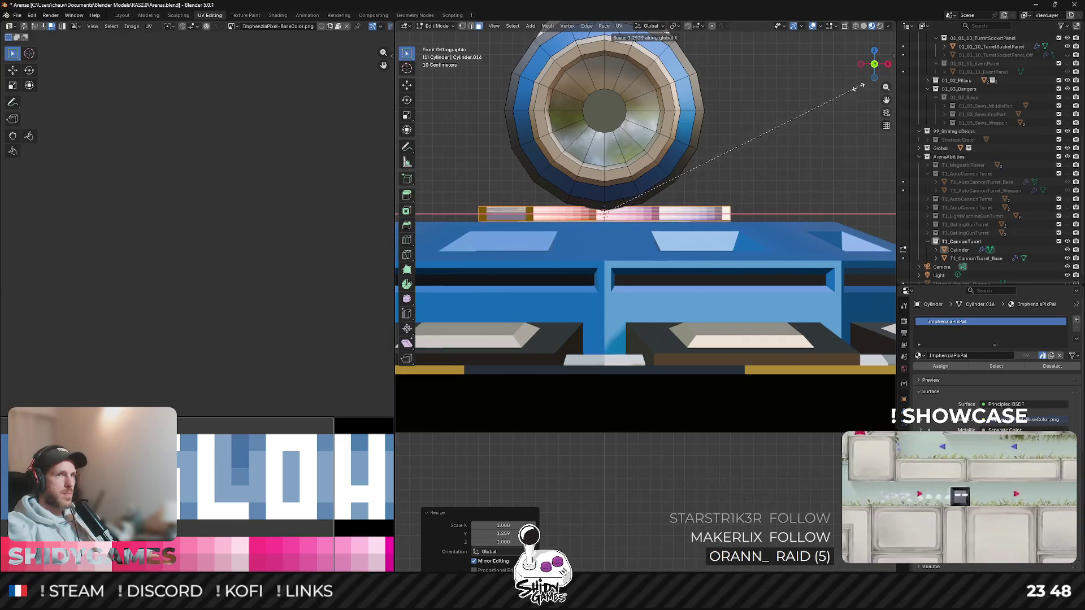
{"action": "left_click", "coordinate": [835, 96]}
{"action": "middle_click_drag", "start_coordinate": [836, 96], "coordinate": [656, 228]}
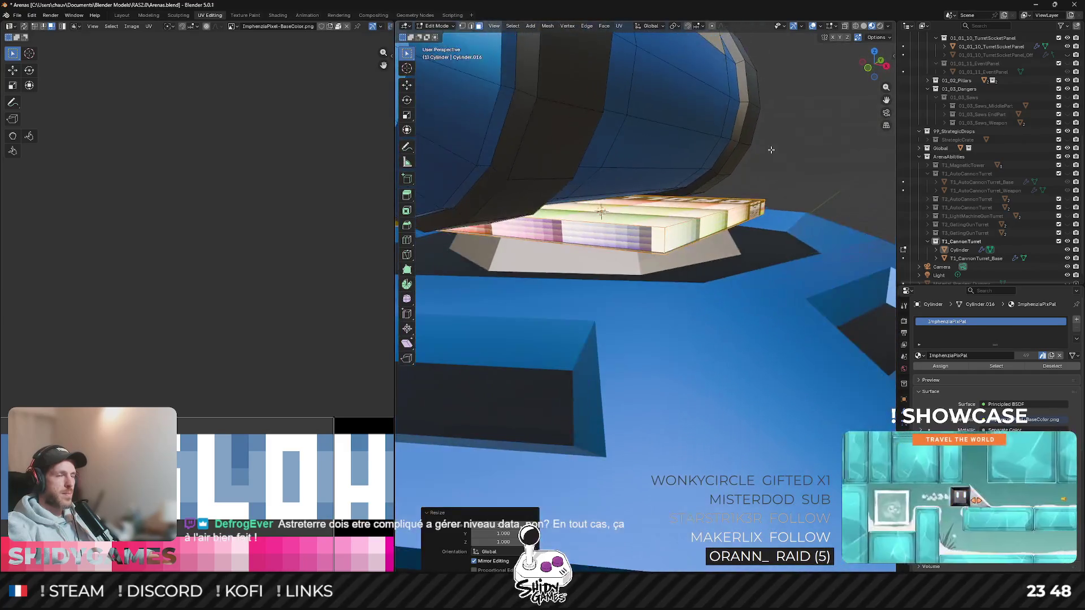
{"action": "scroll", "coordinate": [656, 229], "scroll_direction": "down", "scroll_amount": 5}
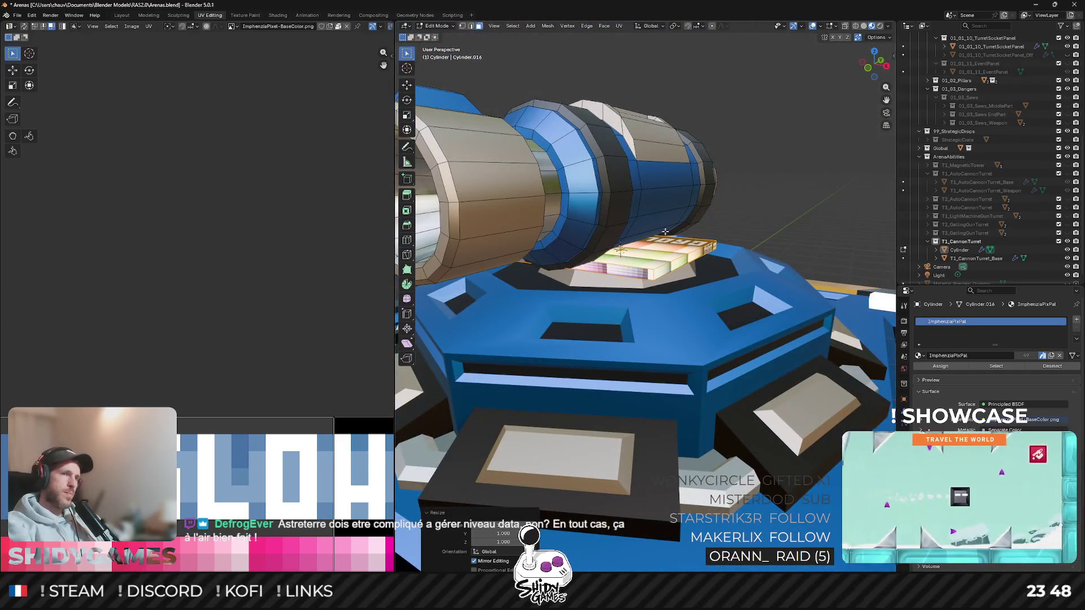
{"action": "mouse_move", "coordinate": [656, 229]}
{"action": "middle_mouse_down"}
{"action": "mouse_move", "coordinate": [628, 255]}
{"action": "mouse_move", "coordinate": [654, 264]}
{"action": "middle_mouse_up"}
{"action": "scroll", "coordinate": [628, 255], "scroll_direction": "up", "scroll_amount": 2}
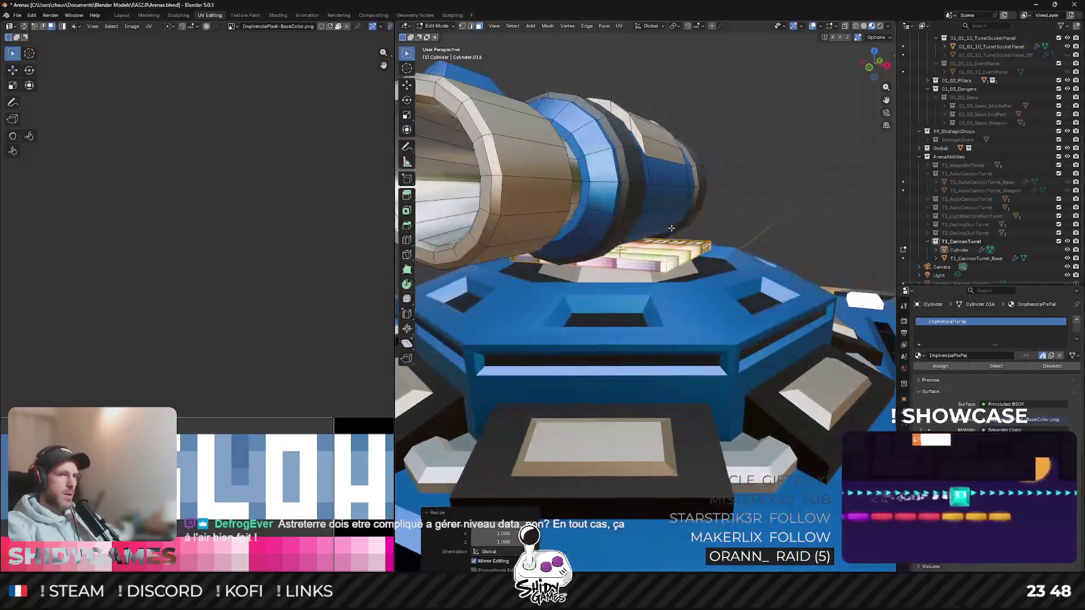
Step: Add a loop cut with 2 cuts to the slab and widen it along X to 2.183
{"action": "key", "text": "ctrl+r"}
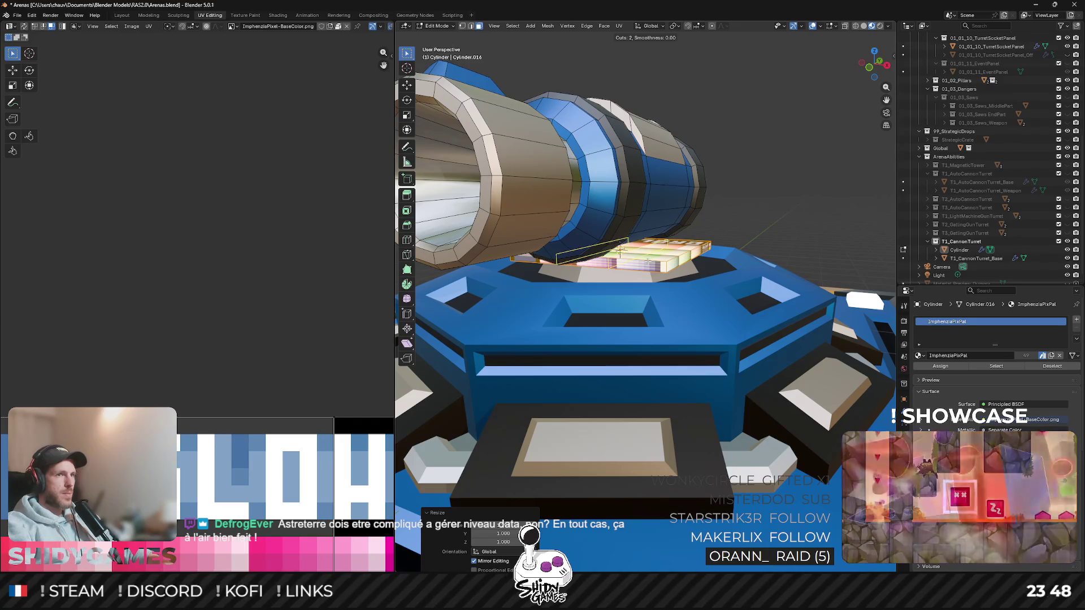
{"action": "left_click", "coordinate": [621, 252]}
{"action": "left_click", "coordinate": [622, 251]}
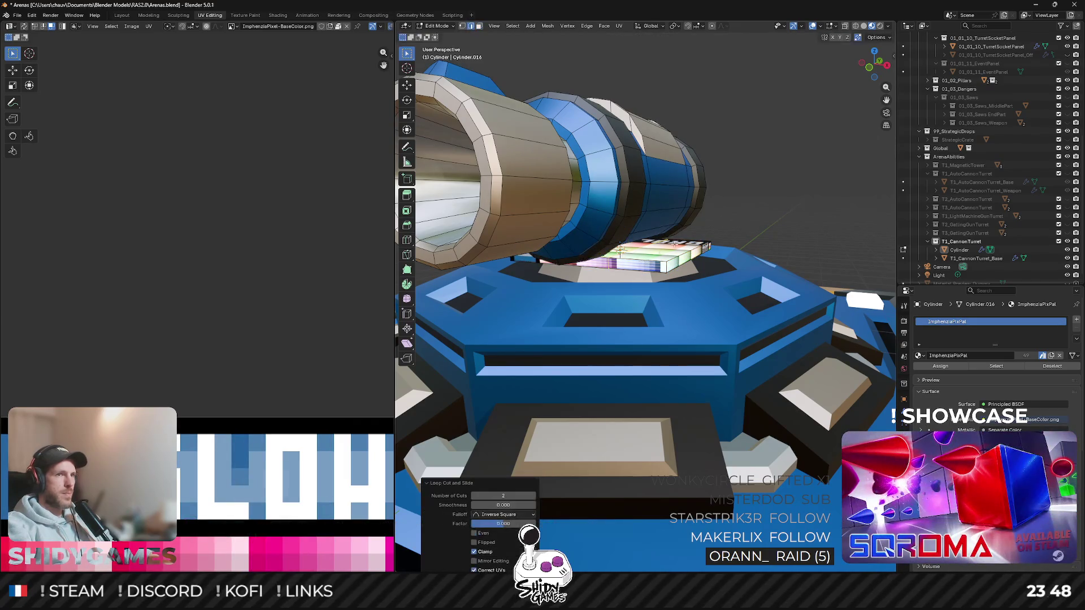
{"action": "key", "text": "KP_1"}
{"action": "scroll", "coordinate": [764, 170], "scroll_direction": "up", "scroll_amount": 3}
{"action": "key", "text": "s"}
{"action": "key", "text": "x"}
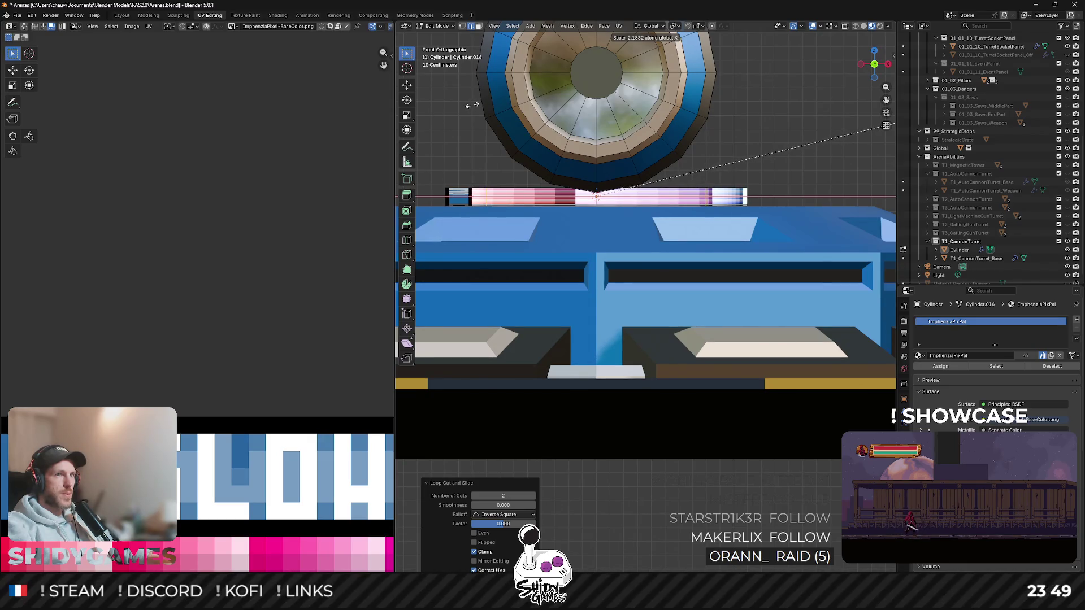
{"action": "left_click", "coordinate": [657, 125]}
Step: Select the whole slab and run Smart UV Project to unwrap it
{"action": "middle_click_drag", "start_coordinate": [634, 119], "coordinate": [664, 253]}
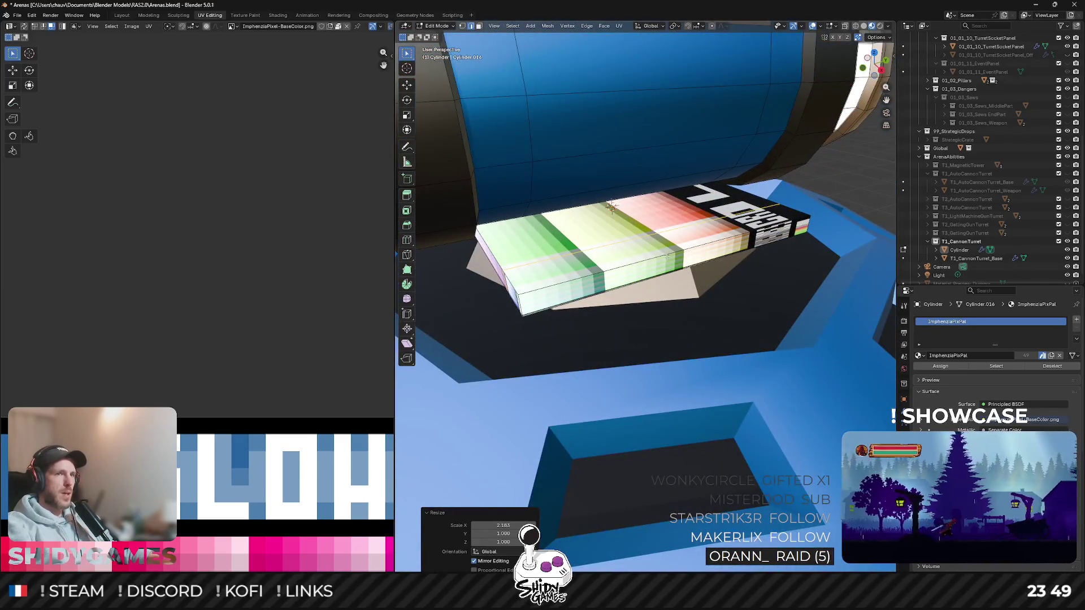
{"action": "key", "text": "l"}
{"action": "key", "text": "u"}
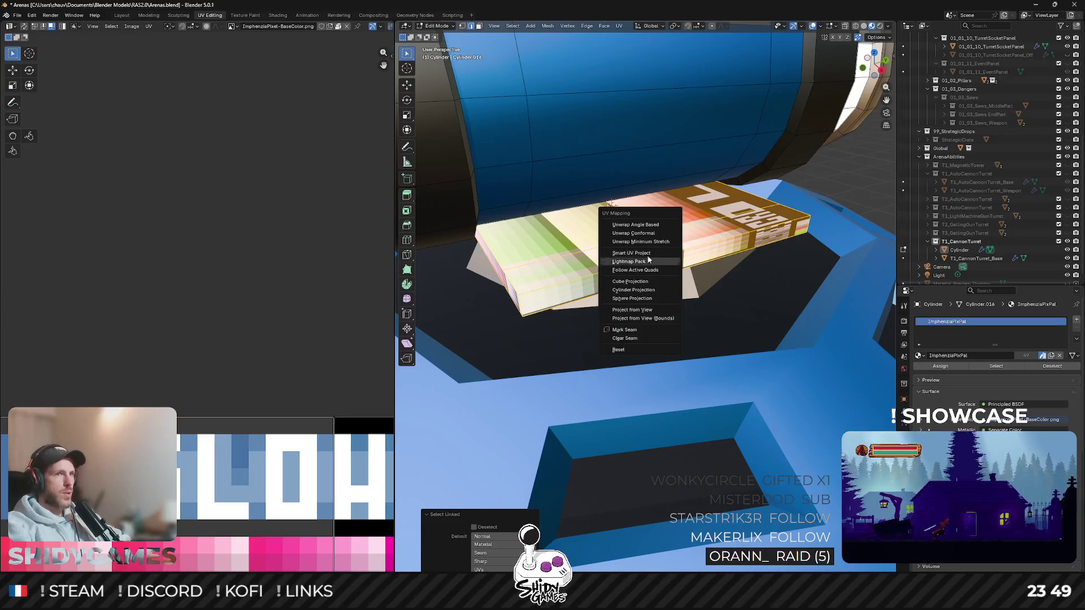
{"action": "left_click", "coordinate": [664, 254]}
{"action": "left_click", "coordinate": [638, 333]}
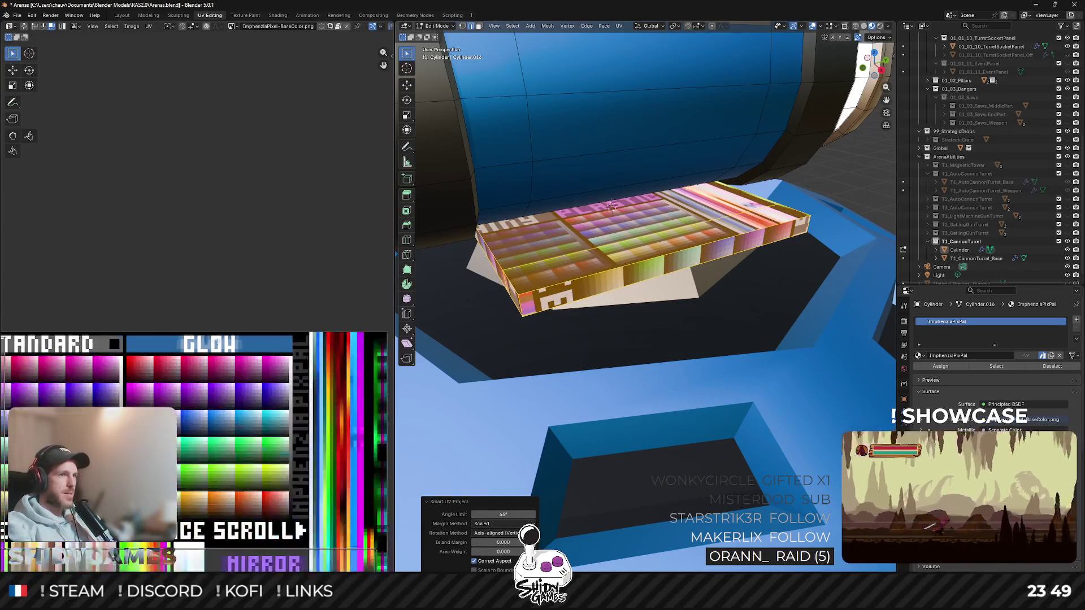
{"action": "scroll", "coordinate": [178, 429], "scroll_direction": "down", "scroll_amount": 2}
{"action": "scroll", "coordinate": [179, 429], "scroll_direction": "up", "scroll_amount": 1}
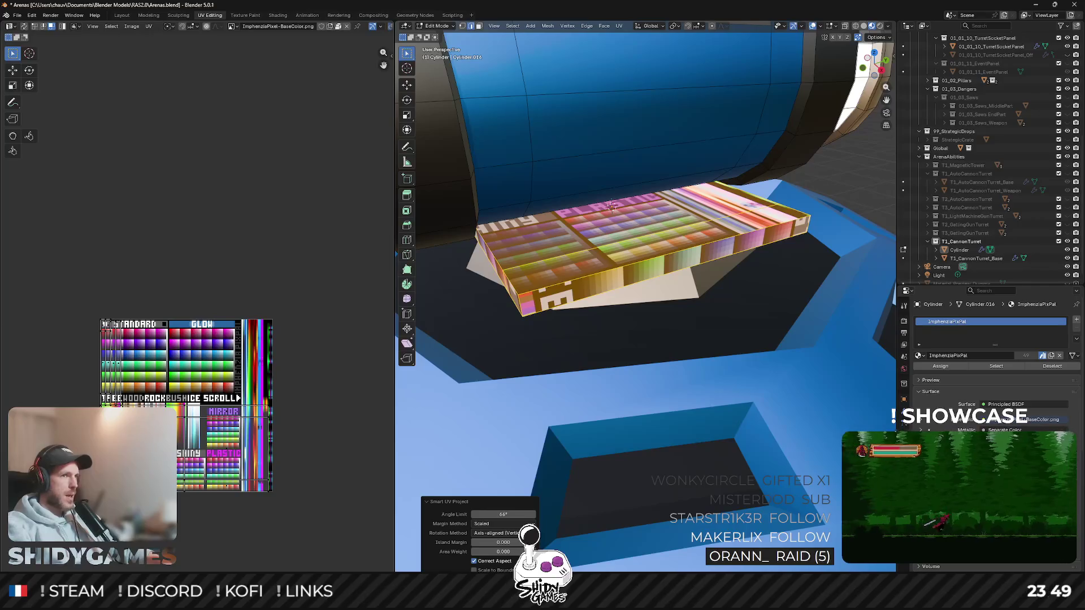
{"action": "scroll", "coordinate": [177, 428], "scroll_direction": "up", "scroll_amount": 1}
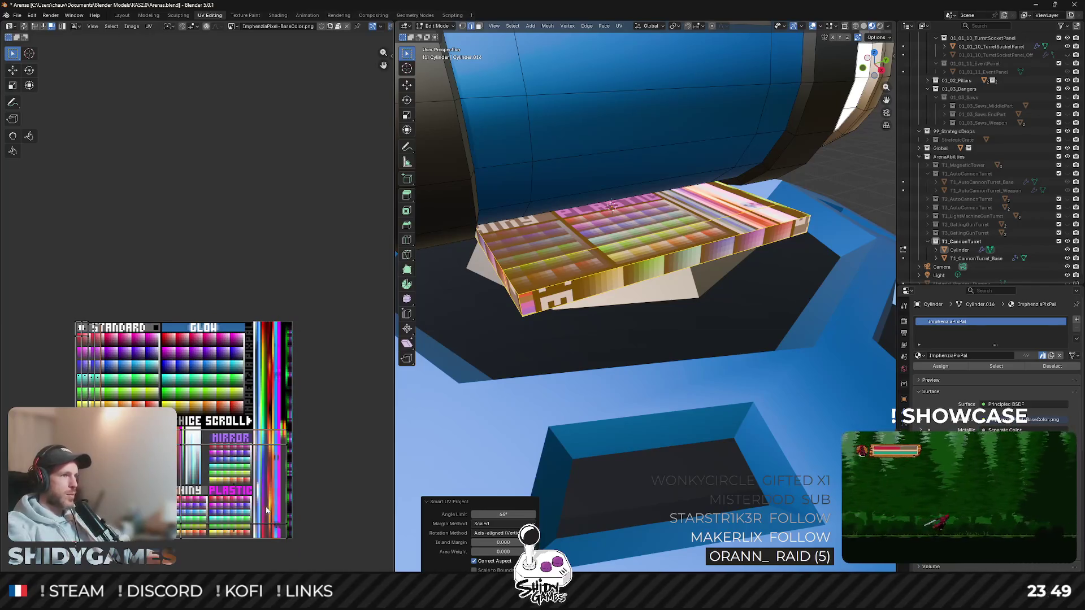
Step: Shrink and move the slab's UV island onto a warm orange-brown palette swatch
{"action": "key", "text": "s"}
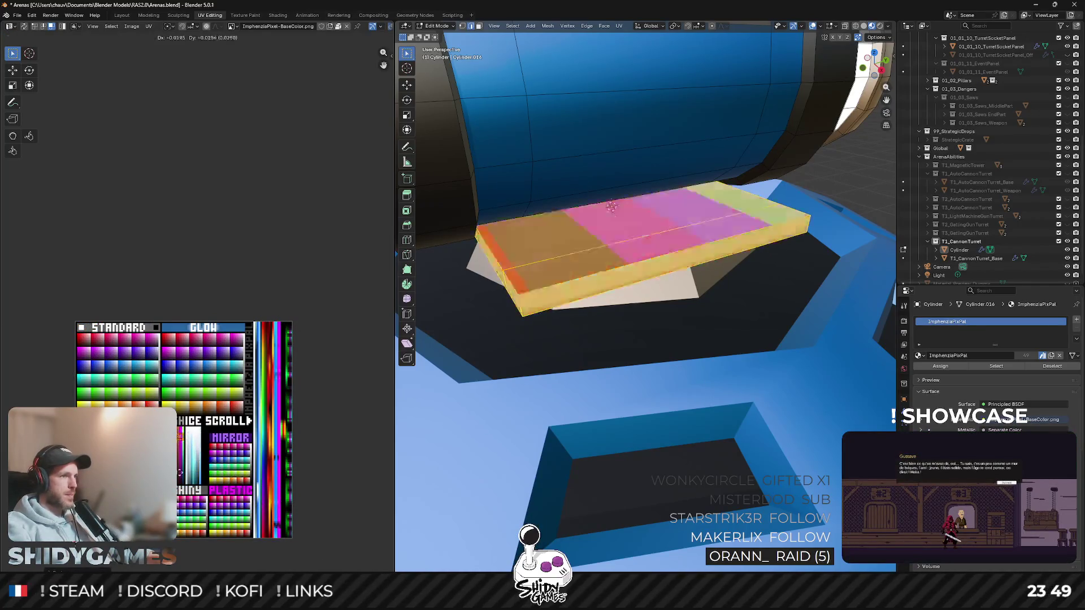
{"action": "left_click", "coordinate": [212, 487]}
{"action": "middle_click_drag", "start_coordinate": [195, 493], "coordinate": [194, 353]}
{"action": "scroll", "coordinate": [194, 354], "scroll_direction": "up", "scroll_amount": 5}
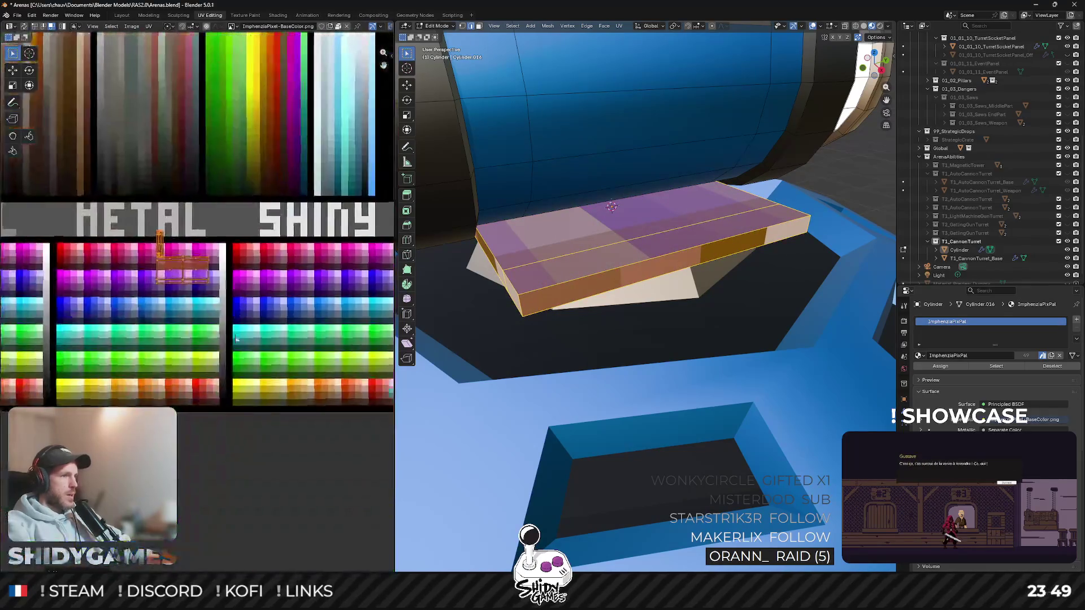
{"action": "scroll", "coordinate": [274, 450], "scroll_direction": "up", "scroll_amount": 2}
{"action": "key", "text": "s"}
{"action": "left_click", "coordinate": [270, 437]}
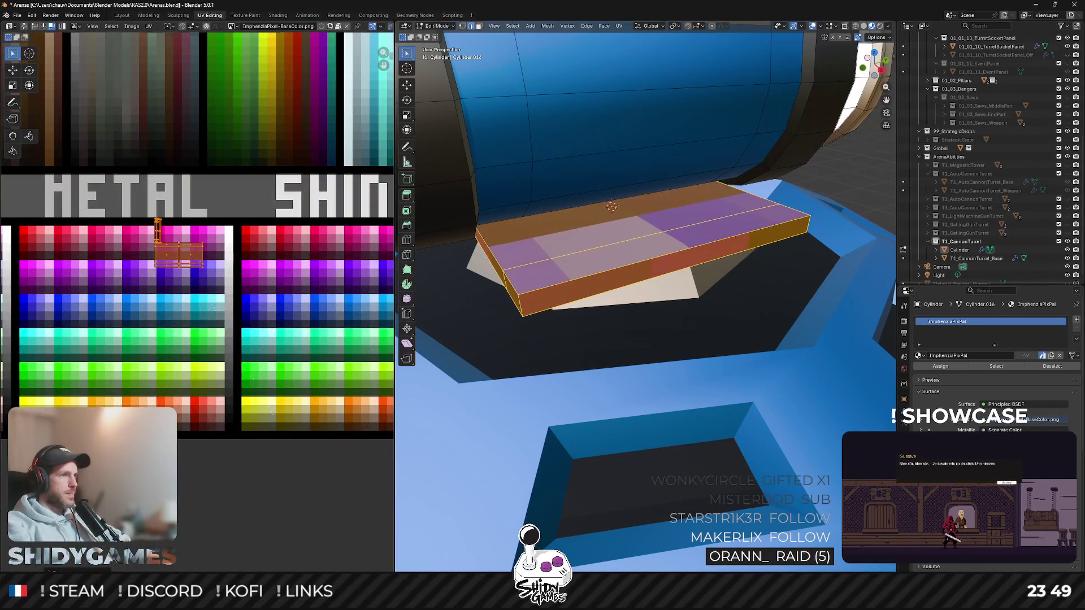
{"action": "key", "text": "g"}
{"action": "left_click", "coordinate": [244, 447]}
{"action": "scroll", "coordinate": [244, 447], "scroll_direction": "up", "scroll_amount": 1}
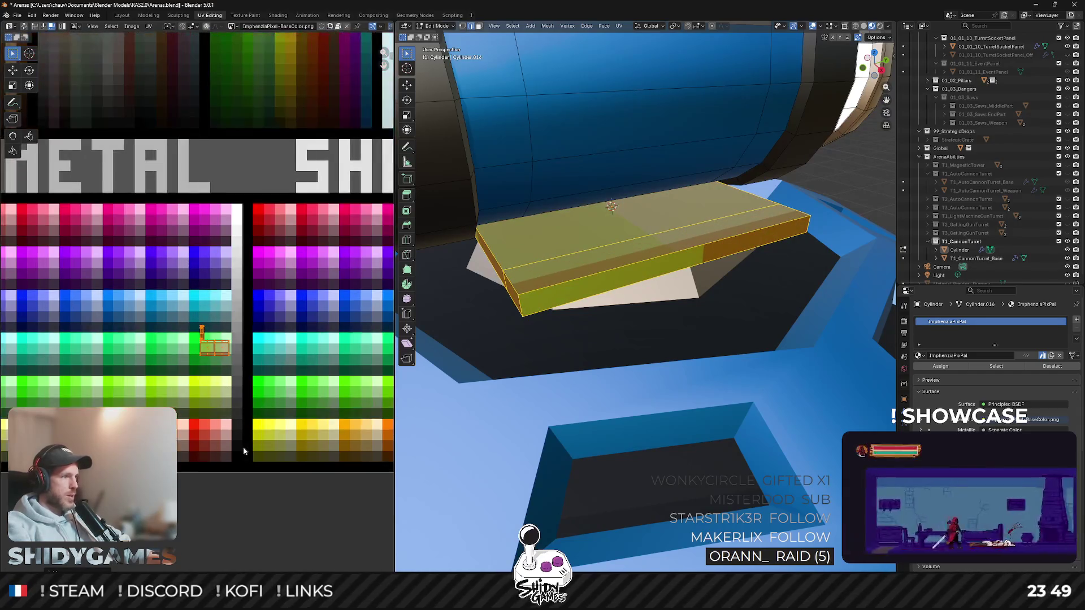
{"action": "scroll", "coordinate": [244, 447], "scroll_direction": "up", "scroll_amount": 1}
{"action": "middle_click_drag", "start_coordinate": [243, 447], "coordinate": [231, 404]}
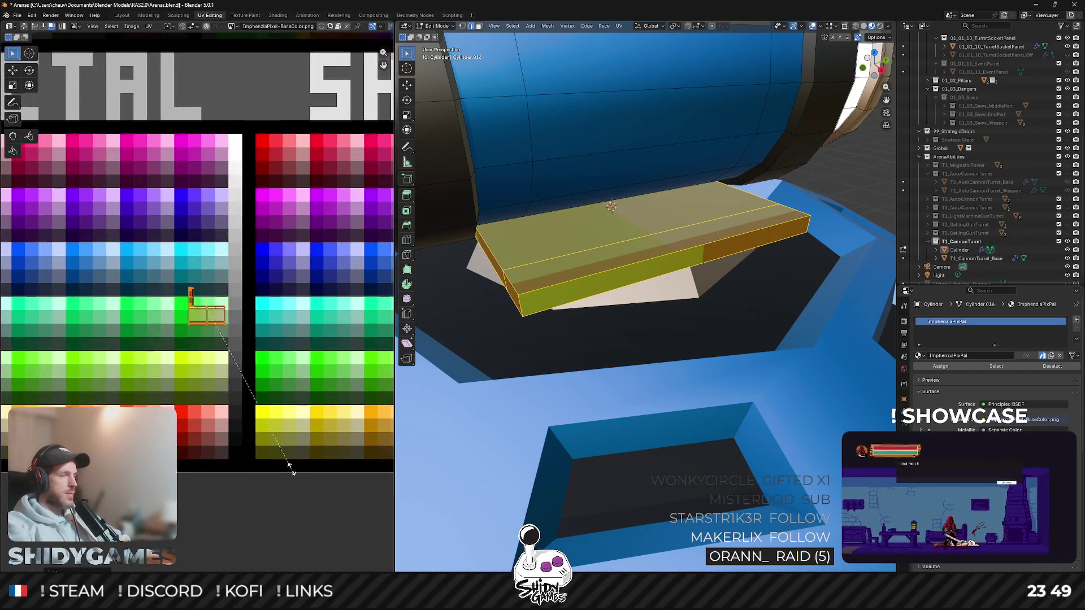
{"action": "key", "text": "s"}
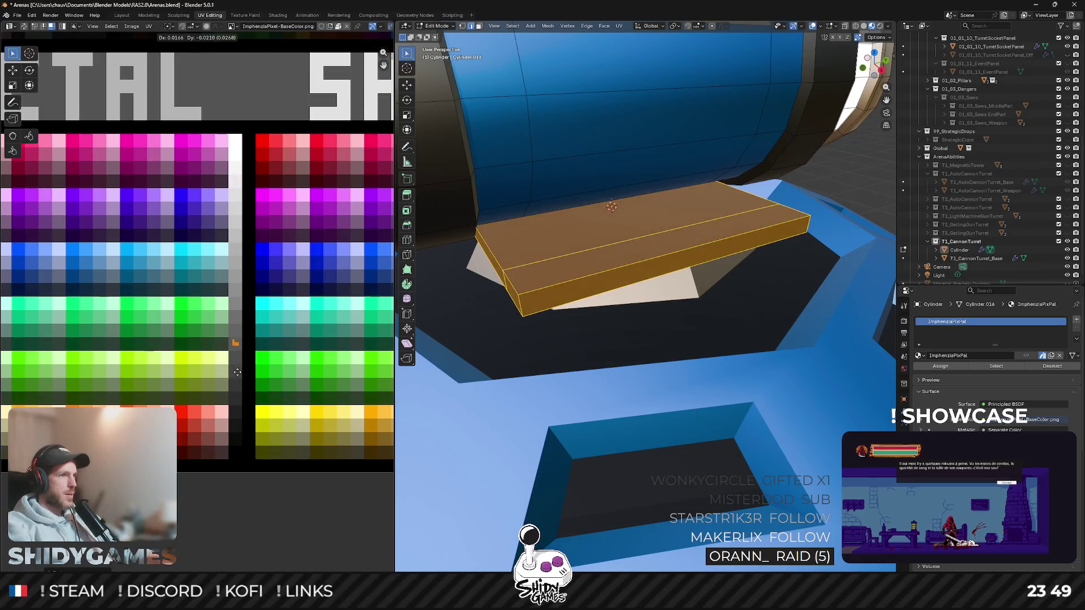
{"action": "left_click", "coordinate": [237, 373]}
Step: Return to Object Mode, reselect the slab and resume editing it up close
{"action": "key", "text": "Tab"}
{"action": "left_click", "coordinate": [595, 246]}
{"action": "key", "text": "Tab"}
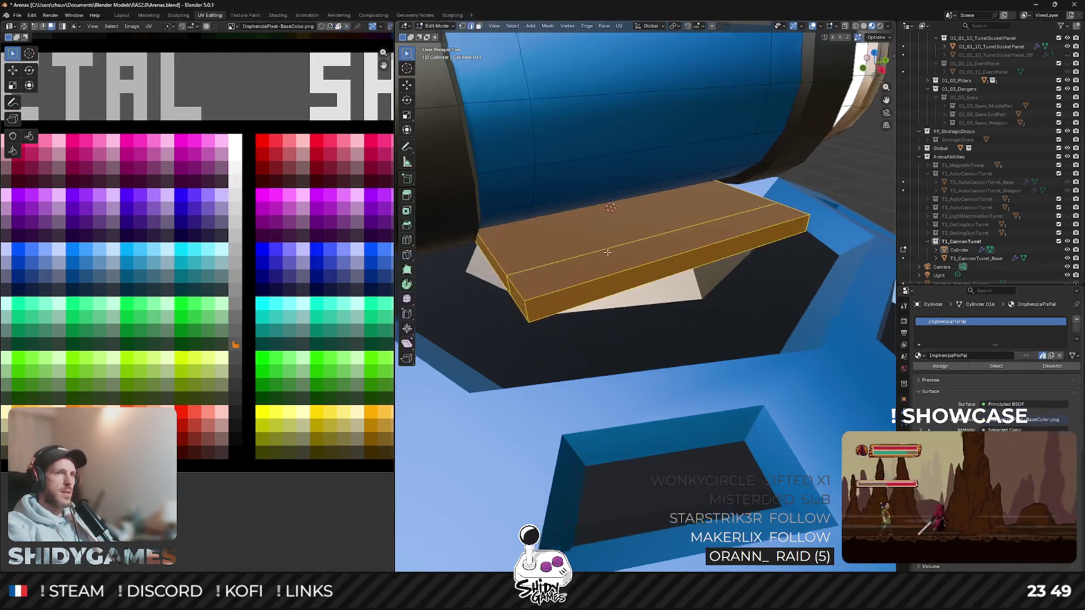
{"action": "mouse_move", "coordinate": [596, 246]}
{"action": "middle_mouse_down"}
{"action": "mouse_move", "coordinate": [642, 257]}
{"action": "mouse_move", "coordinate": [620, 260]}
{"action": "mouse_move", "coordinate": [632, 255]}
{"action": "middle_mouse_up"}
{"action": "scroll", "coordinate": [642, 256], "scroll_direction": "down", "scroll_amount": 3}
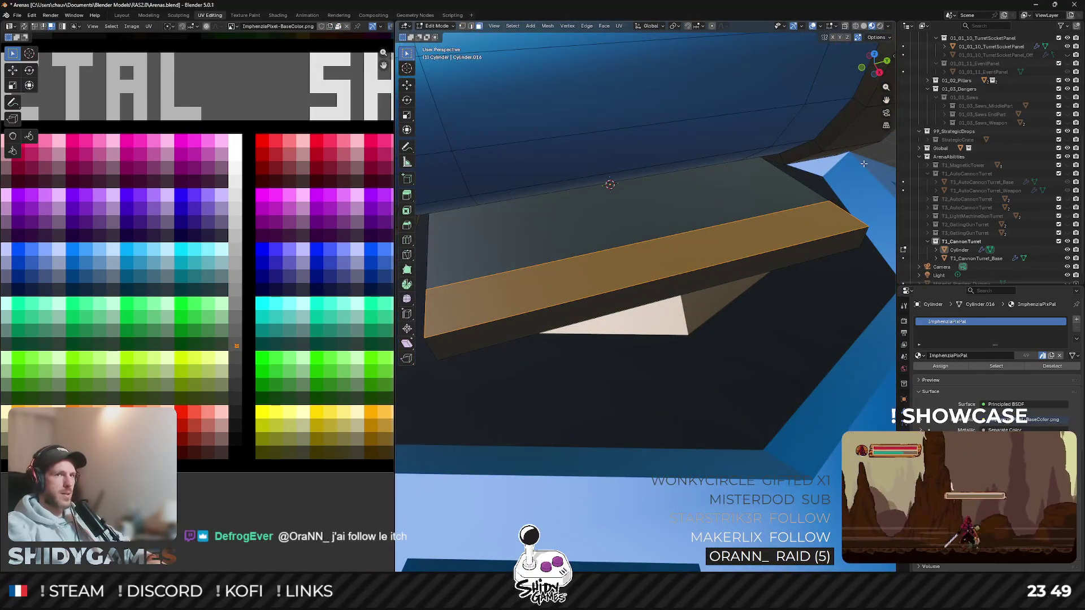
Step: Inset the slab's top face and extrude it upward from the right view
{"action": "key", "text": "i"}
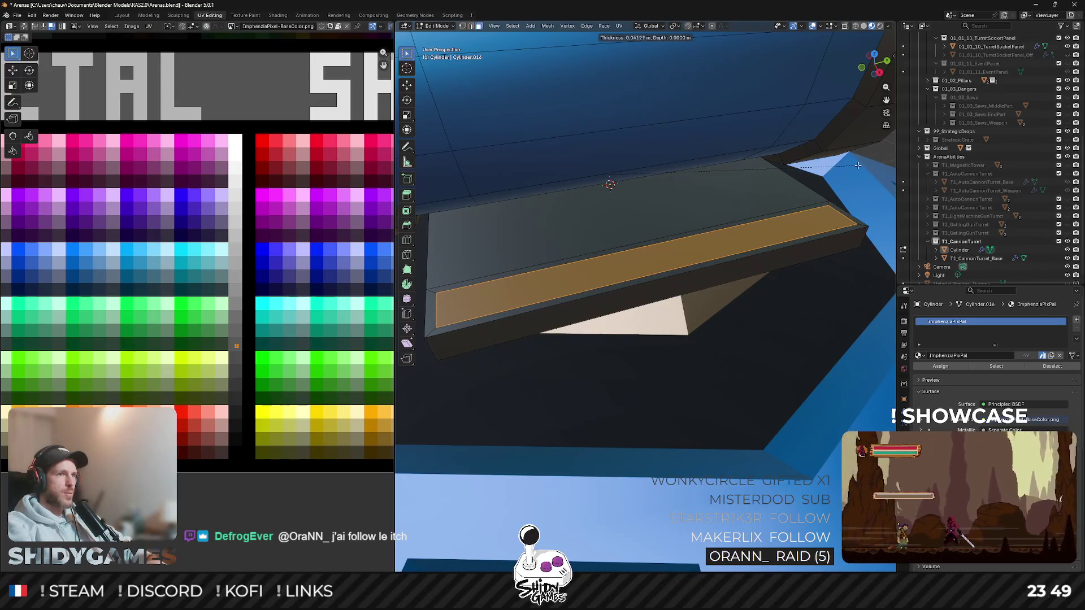
{"action": "left_click", "coordinate": [857, 165]}
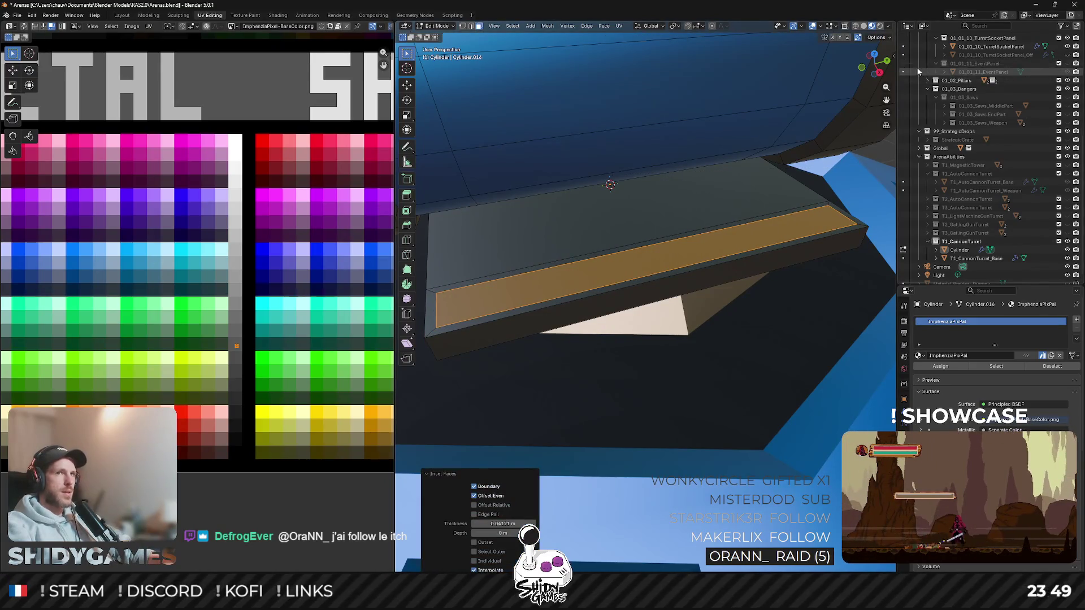
{"action": "left_click", "coordinate": [881, 73]}
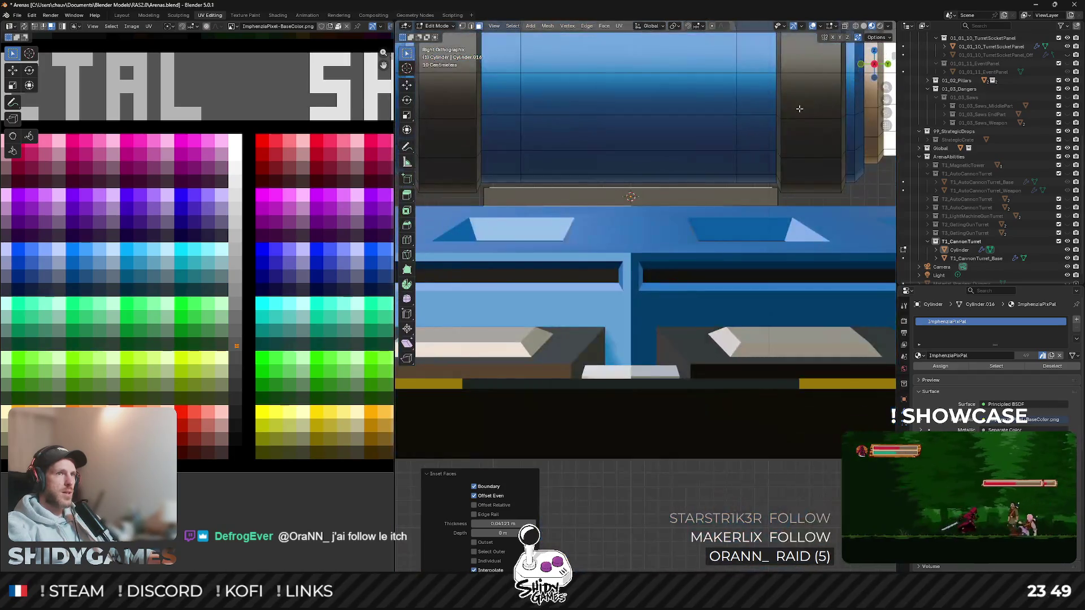
{"action": "key", "text": "e"}
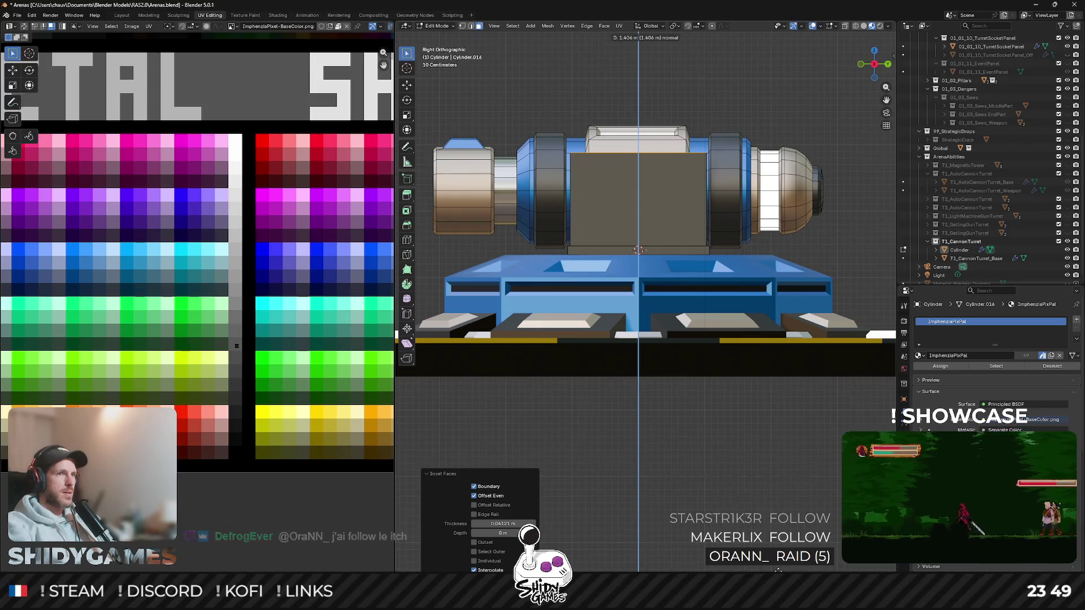
{"action": "key", "text": "Return"}
Step: Narrow the extruded top along Y and raise it along Z into tapered support arms
{"action": "key", "text": "s"}
{"action": "key", "text": "y"}
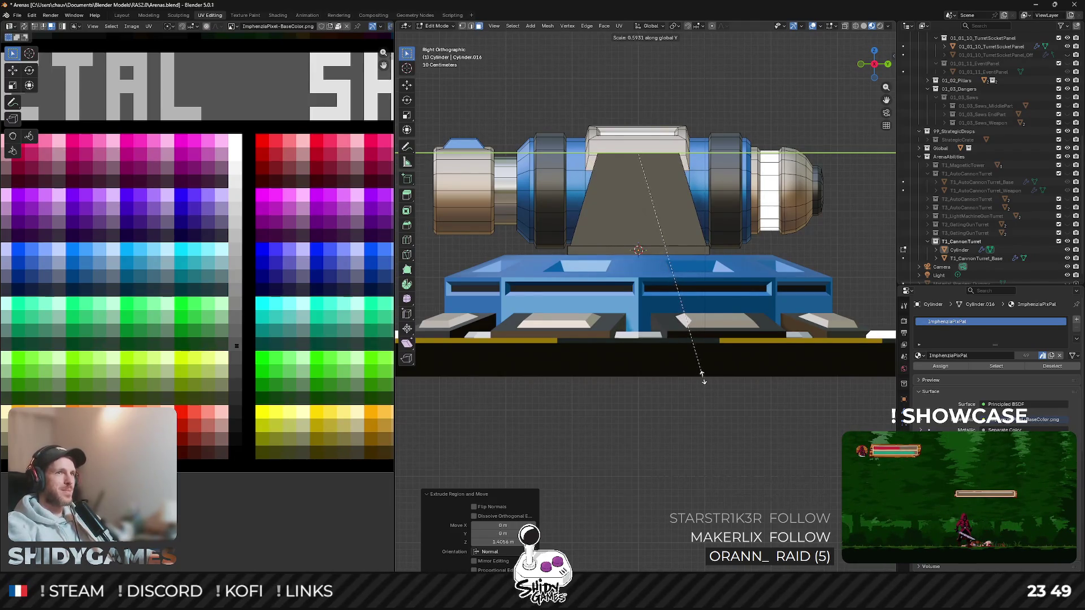
{"action": "key", "text": "Return"}
{"action": "key", "text": "g"}
{"action": "key", "text": "z"}
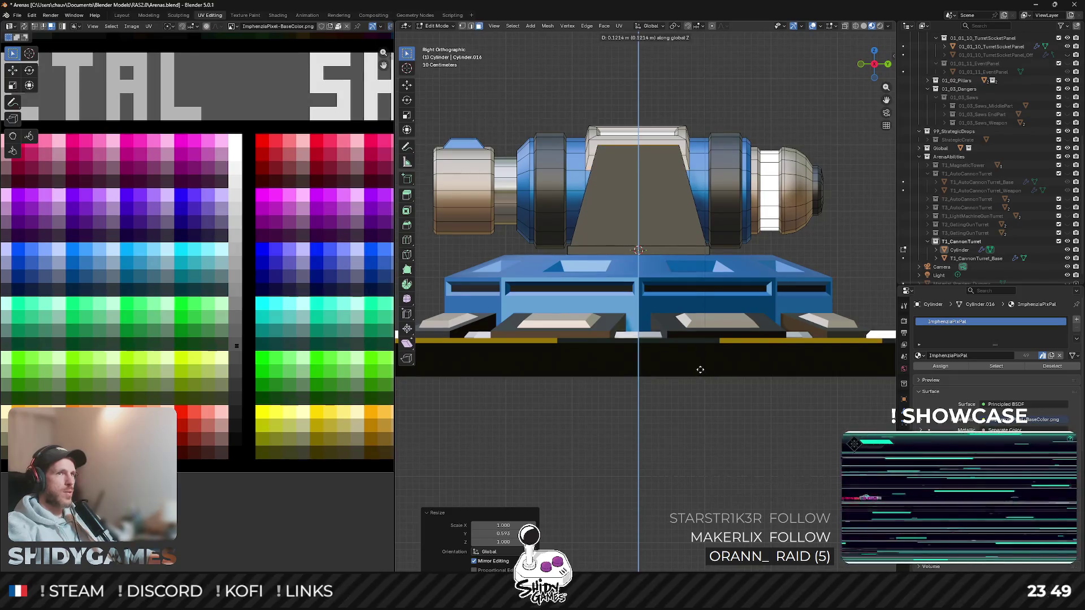
{"action": "key", "text": "Return"}
{"action": "mouse_move", "coordinate": [700, 370]}
{"action": "middle_mouse_down"}
{"action": "mouse_move", "coordinate": [630, 170]}
{"action": "mouse_move", "coordinate": [720, 238]}
{"action": "middle_mouse_up"}
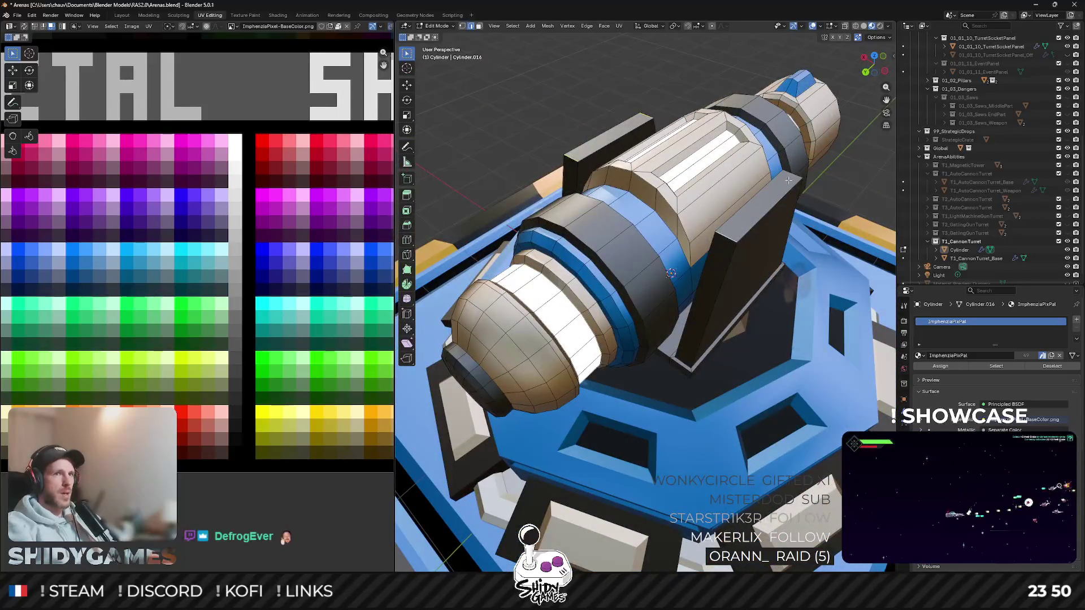
Step: Bevel the support arms' top edges and give the cannon Shade Auto Smooth
{"action": "middle_click_drag", "start_coordinate": [791, 177], "coordinate": [780, 172]}
{"action": "key", "text": "ctrl+b"}
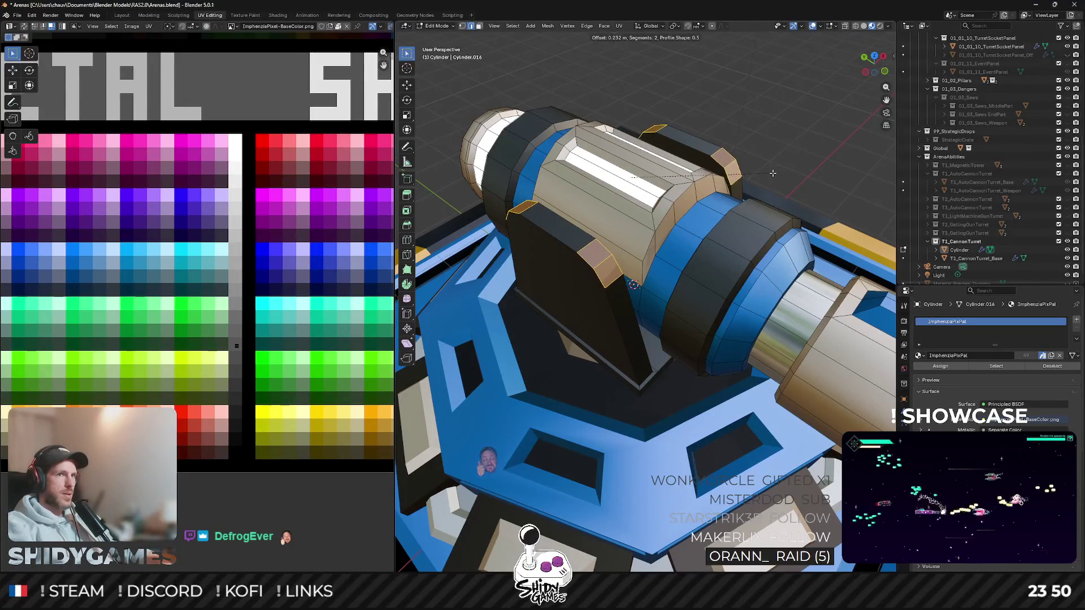
{"action": "left_click", "coordinate": [780, 171]}
{"action": "key", "text": "Tab"}
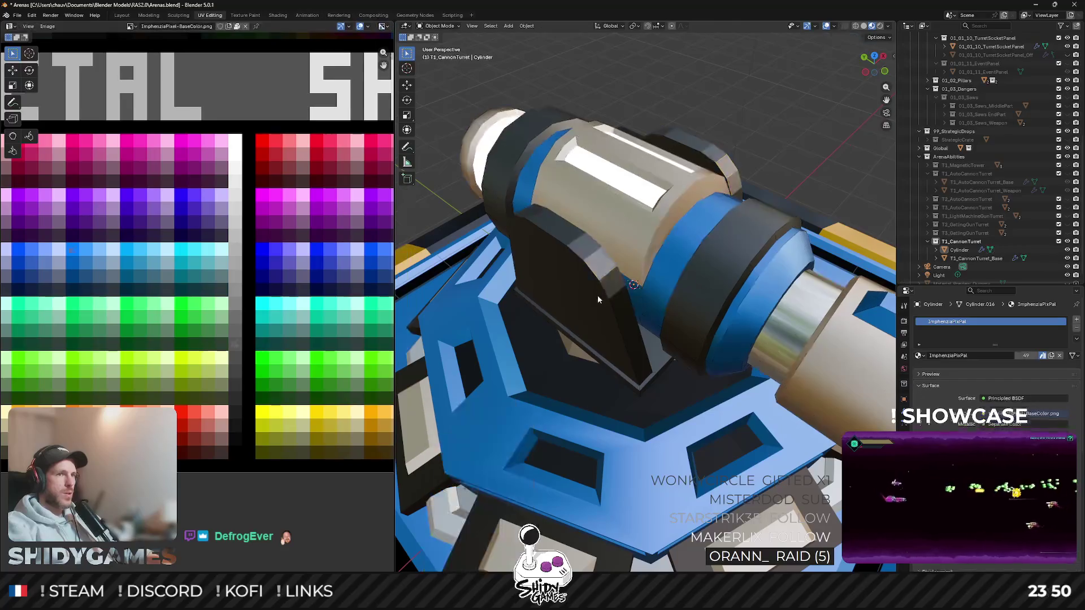
{"action": "right_click", "coordinate": [599, 295]}
{"action": "right_click", "coordinate": [623, 302]}
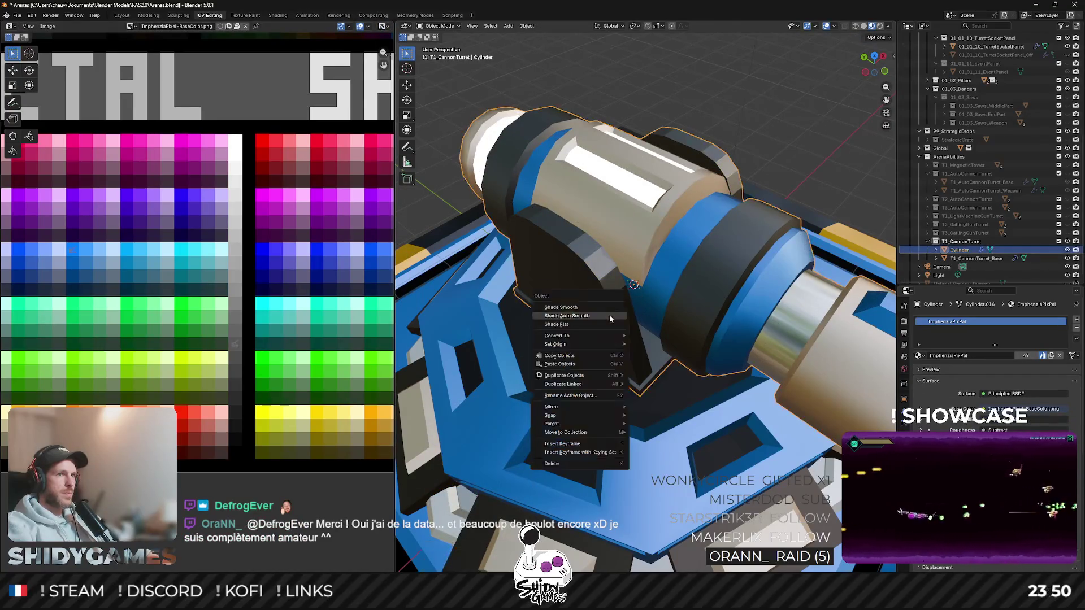
{"action": "left_click", "coordinate": [609, 316]}
{"action": "mouse_move", "coordinate": [610, 316]}
{"action": "middle_mouse_down"}
{"action": "mouse_move", "coordinate": [555, 268]}
{"action": "mouse_move", "coordinate": [537, 273]}
{"action": "mouse_move", "coordinate": [636, 310]}
{"action": "middle_mouse_up"}
Step: Back in Edit Mode, shortest-path select the outer faces of both support arms
{"action": "key", "text": "Tab"}
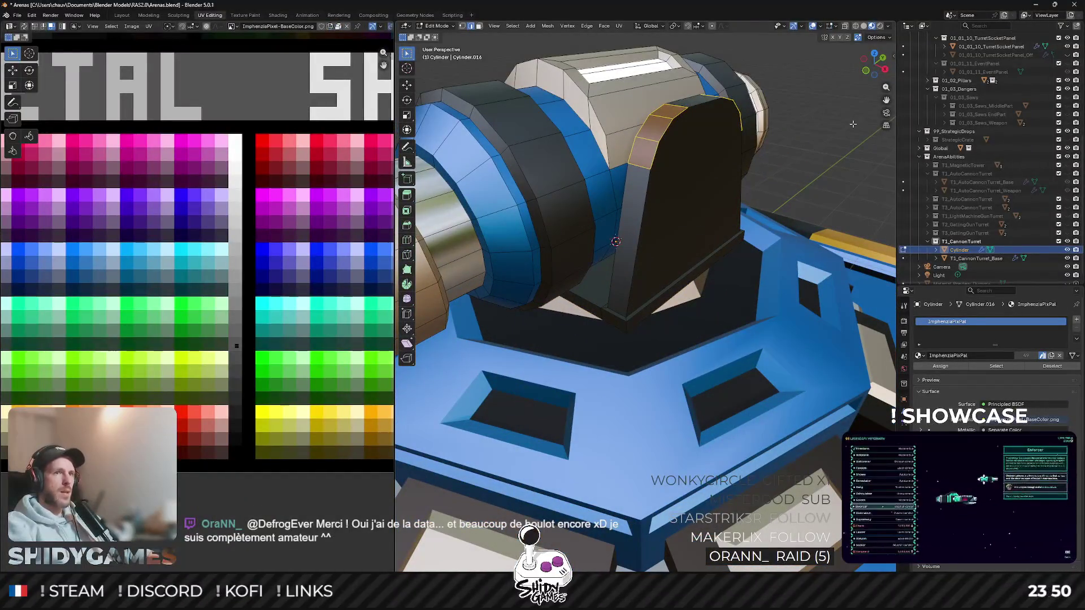
{"action": "left_click", "coordinate": [865, 72]}
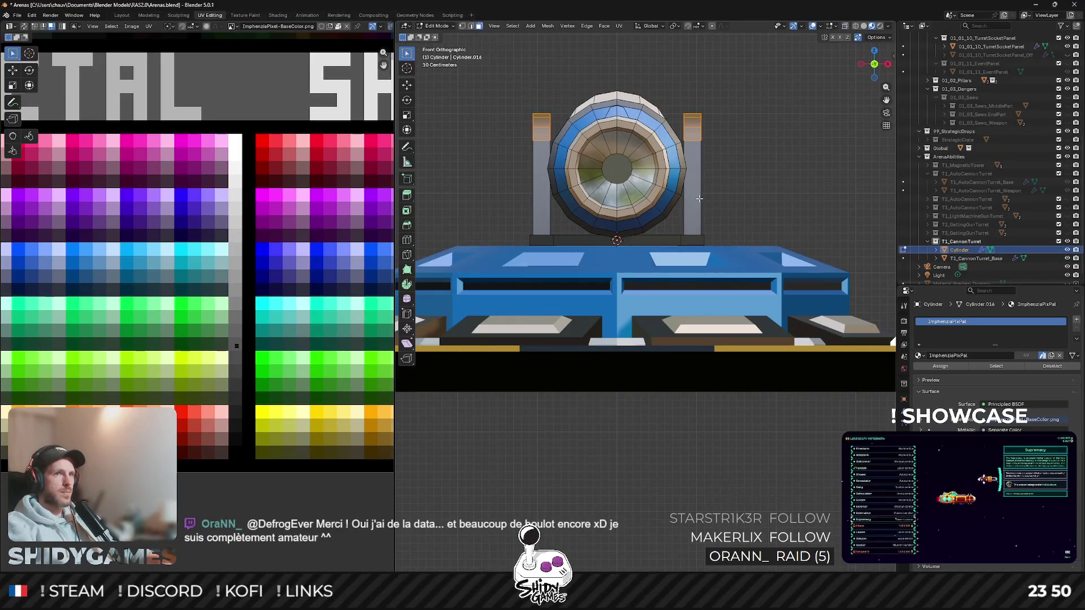
{"action": "scroll", "coordinate": [700, 198], "scroll_direction": "up", "scroll_amount": 3}
{"action": "middle_click_drag", "start_coordinate": [700, 199], "coordinate": [681, 213]}
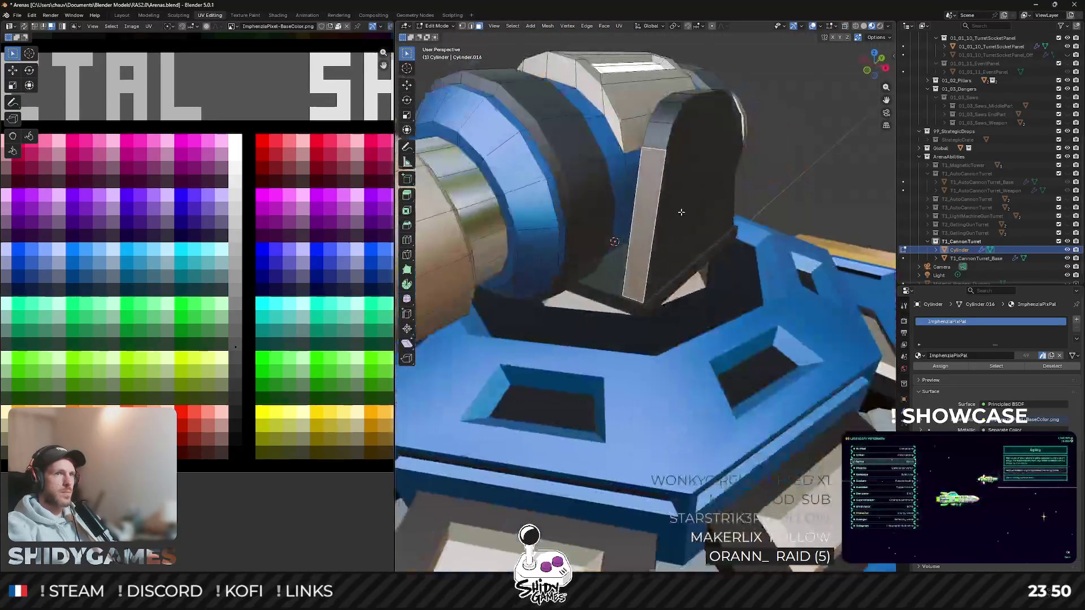
{"action": "mouse_move", "coordinate": [700, 171]}
{"action": "middle_mouse_down"}
{"action": "mouse_move", "coordinate": [640, 219]}
{"action": "mouse_move", "coordinate": [679, 272]}
{"action": "mouse_move", "coordinate": [734, 272]}
{"action": "mouse_move", "coordinate": [609, 279]}
{"action": "middle_mouse_up"}
{"action": "left_click", "coordinate": [627, 221], "text": "ctrl"}
{"action": "left_click", "coordinate": [644, 217]}
{"action": "left_click", "coordinate": [721, 263], "text": "ctrl"}
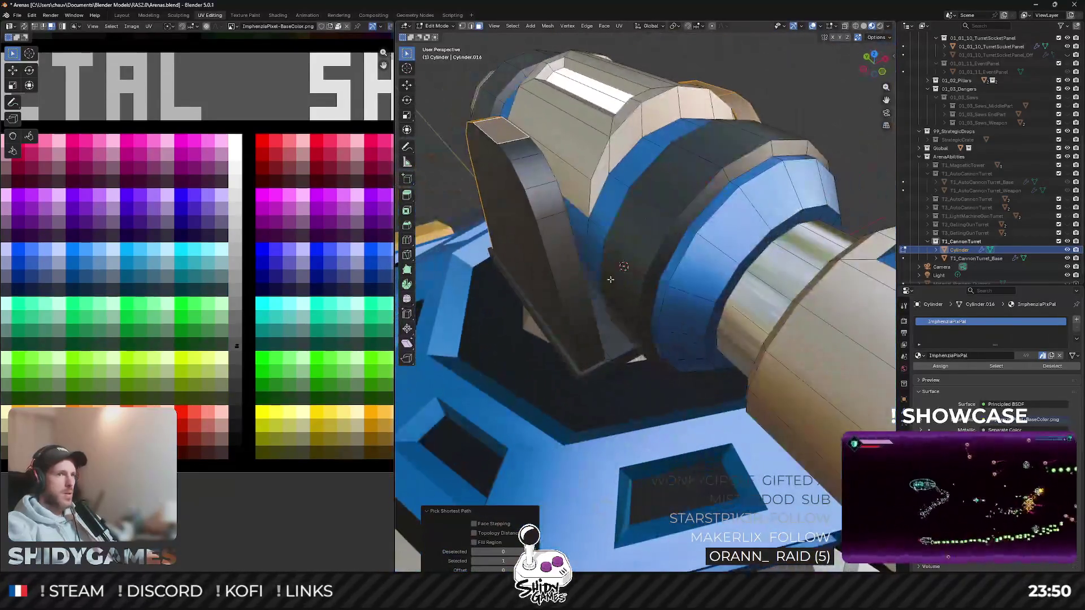
{"action": "left_click", "coordinate": [583, 318], "text": "ctrl"}
{"action": "mouse_move", "coordinate": [583, 318]}
{"action": "middle_mouse_down"}
{"action": "mouse_move", "coordinate": [528, 188]}
{"action": "mouse_move", "coordinate": [638, 237]}
{"action": "mouse_move", "coordinate": [169, 371]}
{"action": "middle_mouse_up"}
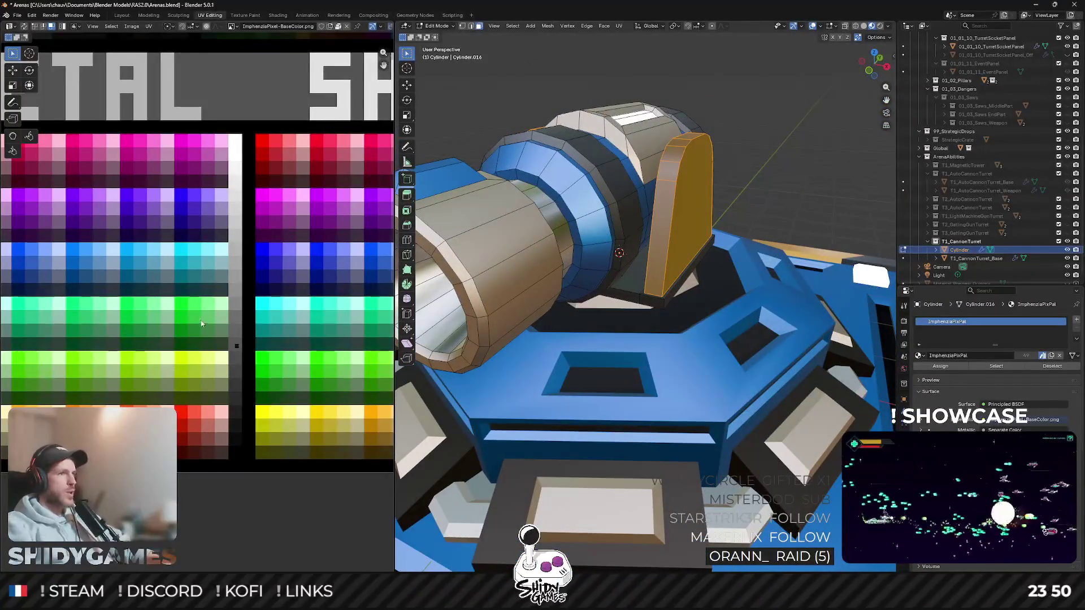
{"action": "scroll", "coordinate": [274, 374], "scroll_direction": "down", "scroll_amount": 2}
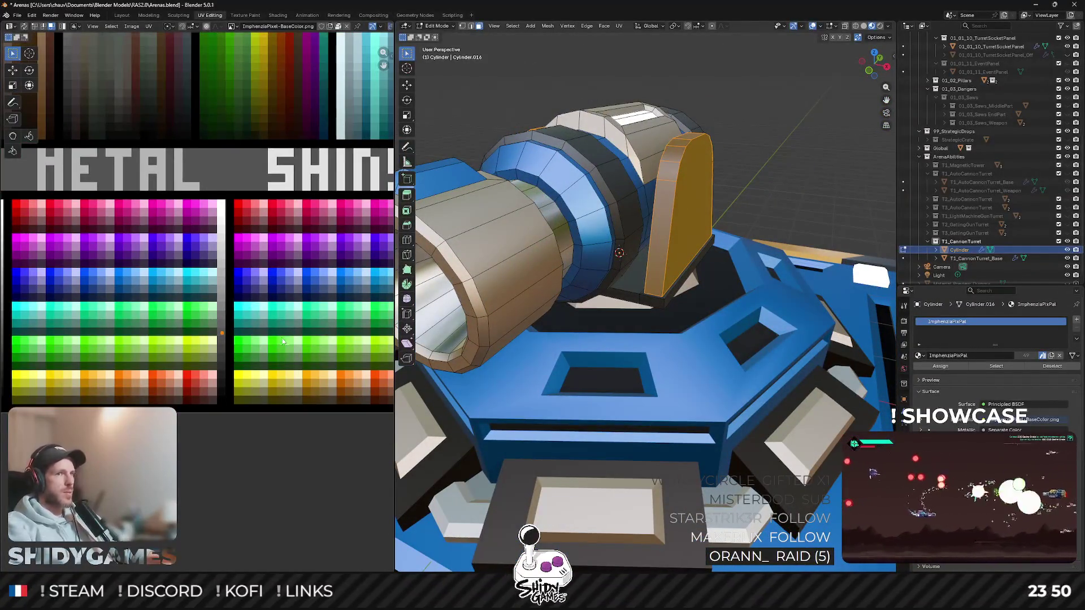
{"action": "scroll", "coordinate": [219, 301], "scroll_direction": "up", "scroll_amount": 1}
Step: Move the arm faces' UVs onto a blue swatch and preview the result
{"action": "key", "text": "g"}
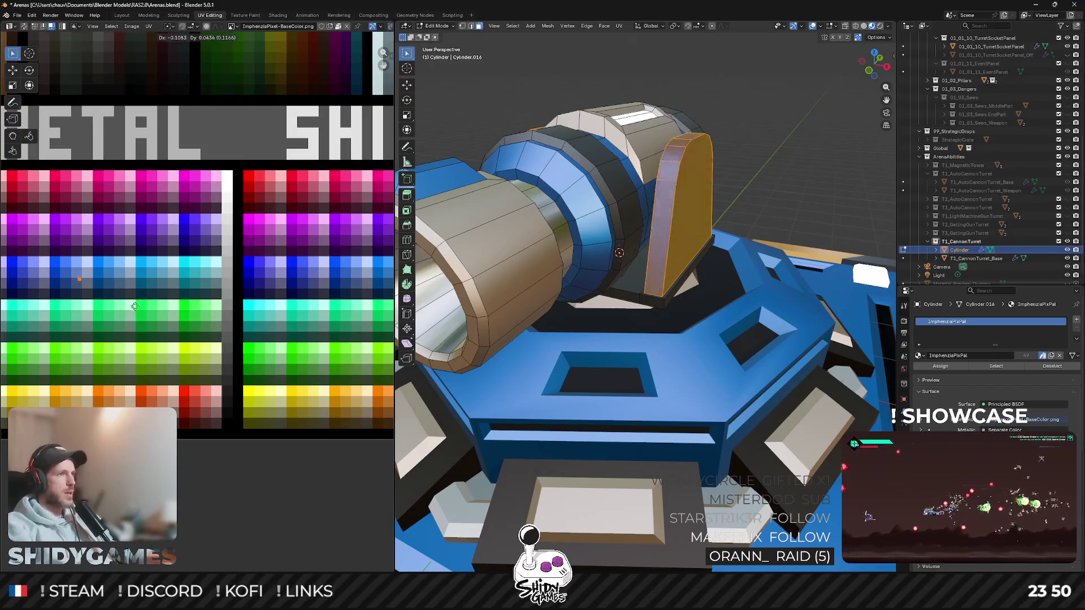
{"action": "key", "text": "Tab"}
{"action": "mouse_move", "coordinate": [668, 274]}
{"action": "middle_mouse_down"}
{"action": "mouse_move", "coordinate": [650, 201]}
{"action": "mouse_move", "coordinate": [713, 213]}
{"action": "mouse_move", "coordinate": [673, 216]}
{"action": "middle_mouse_up"}
{"action": "key", "text": "Tab"}
{"action": "middle_click_drag", "start_coordinate": [576, 272], "coordinate": [721, 229]}
{"action": "scroll", "coordinate": [640, 267], "scroll_direction": "up", "scroll_amount": 3}
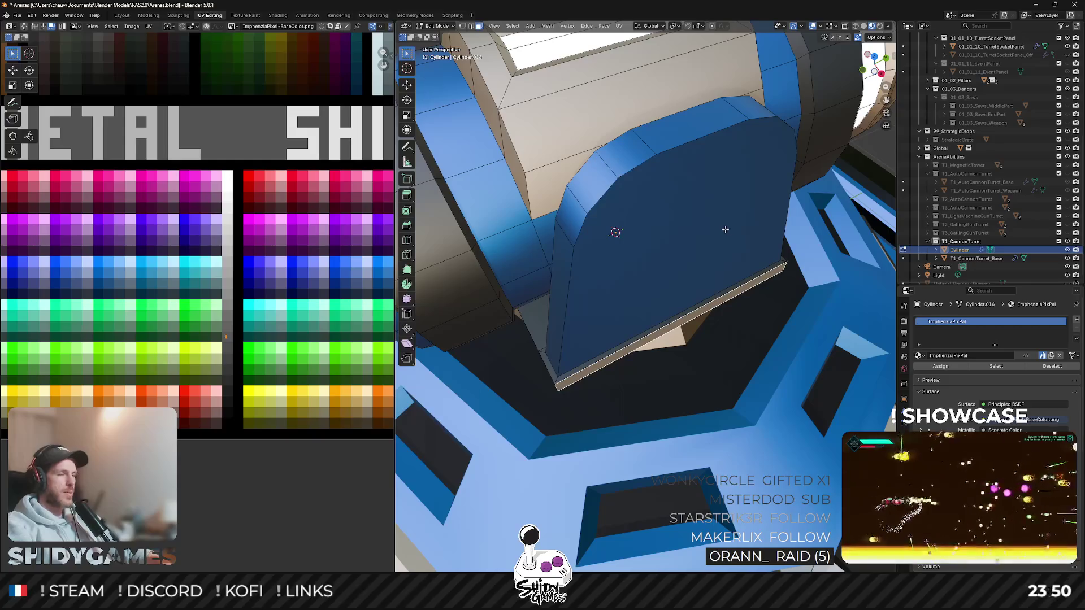
Step: Widen the strip at the base of the arms and flatten it along Z into a thin lip
{"action": "key", "text": "s"}
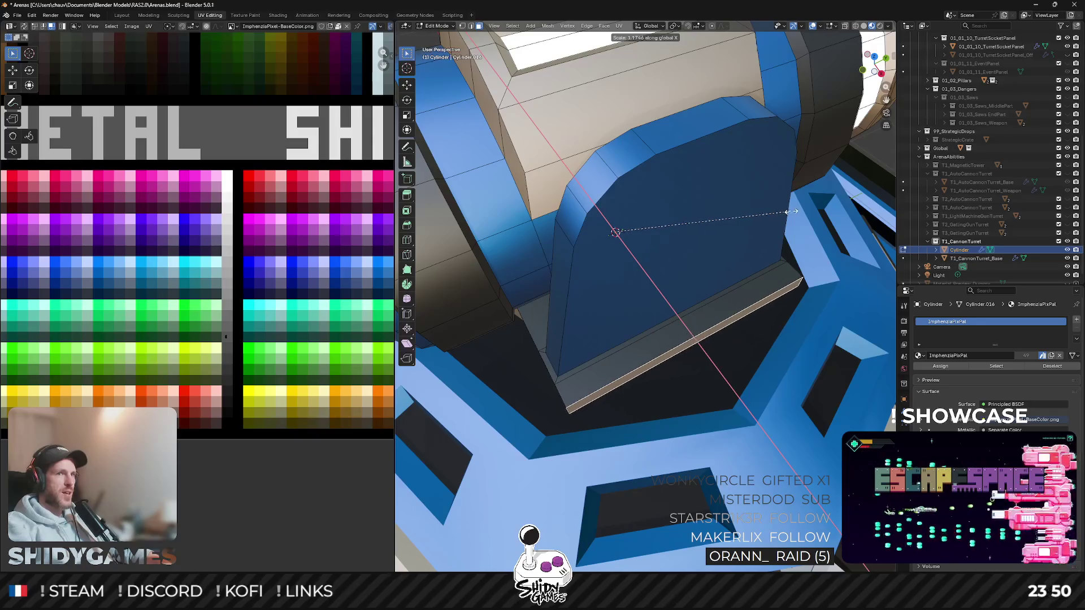
{"action": "left_click", "coordinate": [784, 212]}
{"action": "key", "text": "s"}
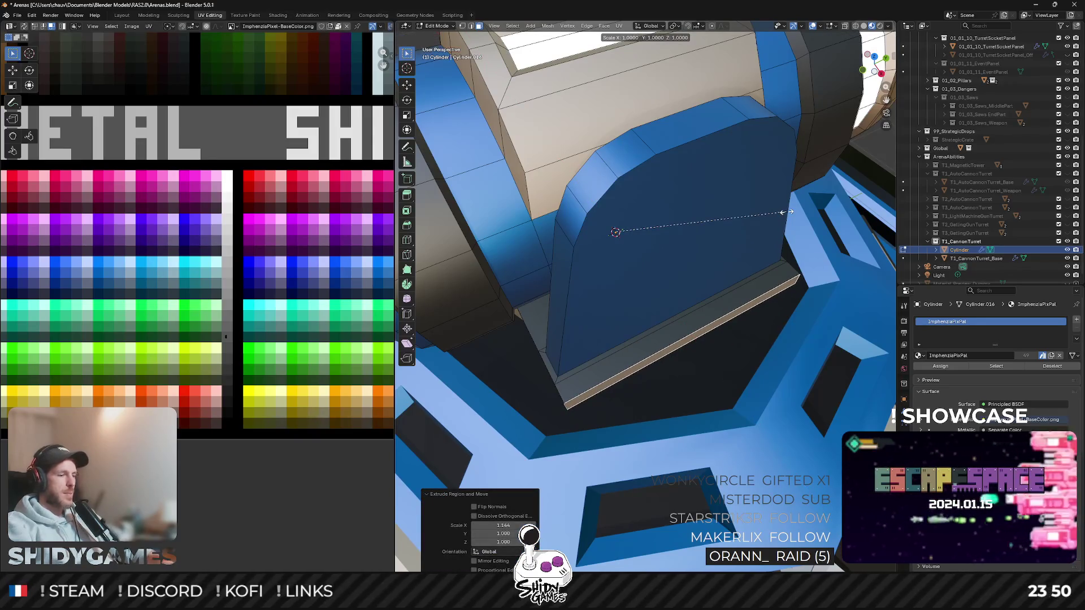
{"action": "left_click", "coordinate": [726, 207]}
{"action": "key", "text": "s"}
{"action": "key", "text": "z"}
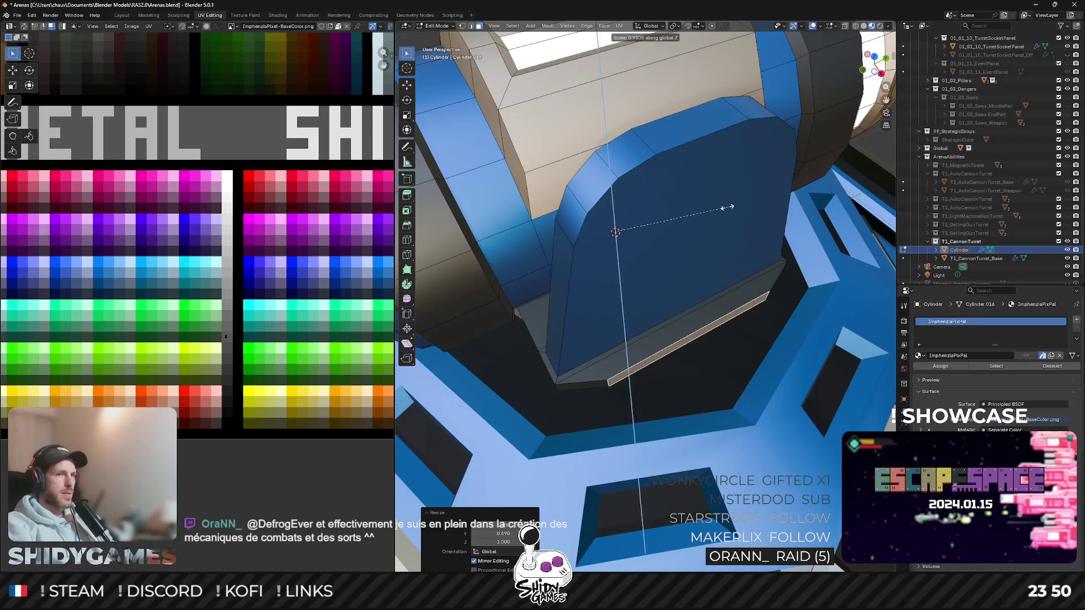
{"action": "left_click", "coordinate": [666, 220]}
Step: Inspect the turret, then stretch the cannon mesh longer along the Y axis
{"action": "key", "text": "Tab"}
{"action": "scroll", "coordinate": [678, 236], "scroll_direction": "up", "scroll_amount": 3}
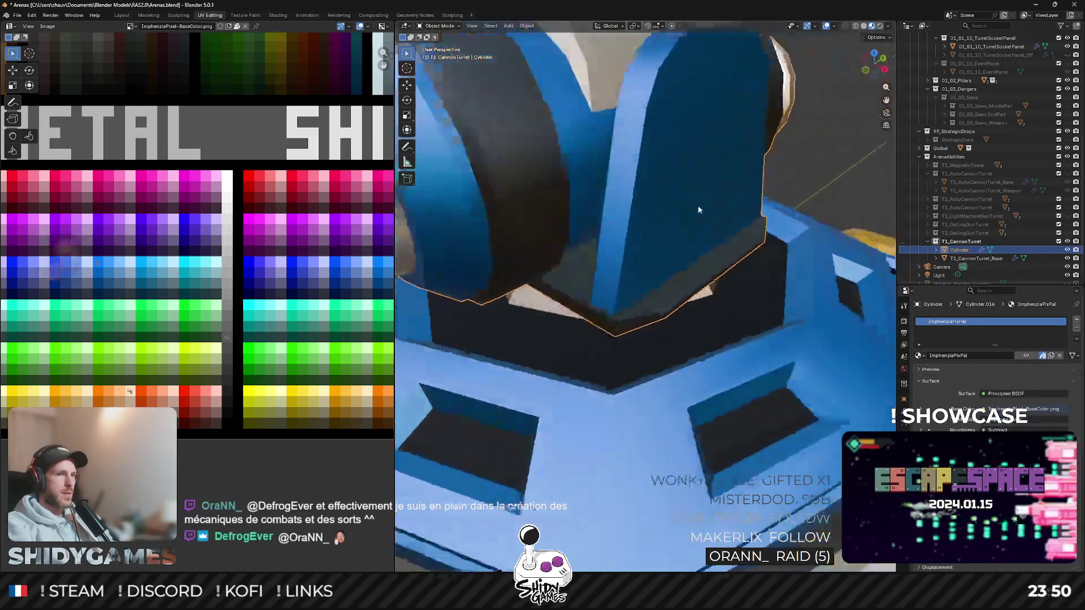
{"action": "scroll", "coordinate": [703, 212], "scroll_direction": "down", "scroll_amount": 2}
{"action": "scroll", "coordinate": [746, 219], "scroll_direction": "down", "scroll_amount": 4}
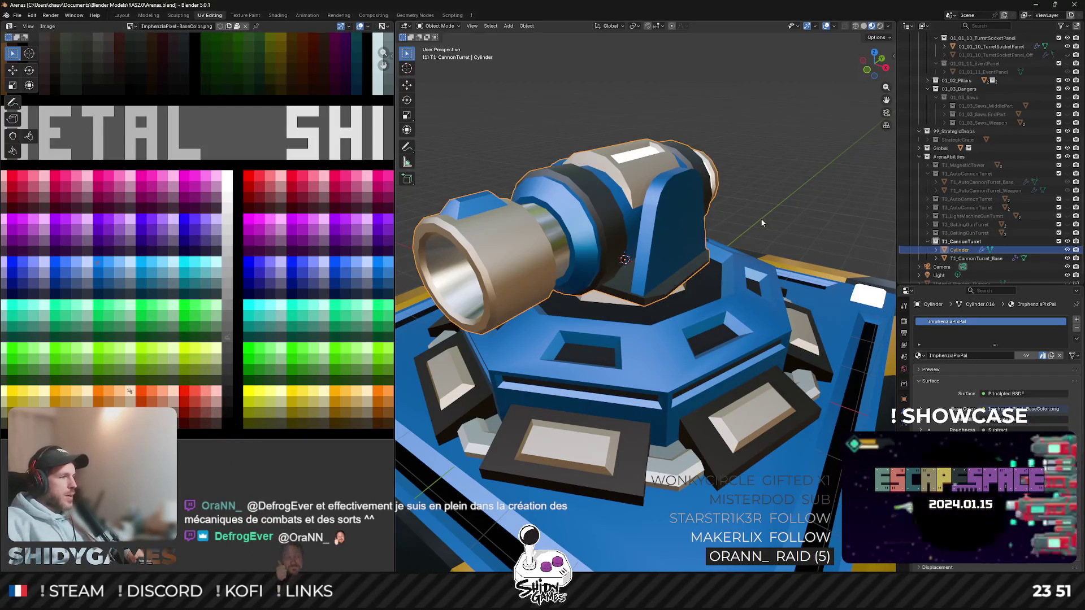
{"action": "mouse_move", "coordinate": [674, 243]}
{"action": "middle_mouse_down"}
{"action": "mouse_move", "coordinate": [690, 218]}
{"action": "mouse_move", "coordinate": [690, 236]}
{"action": "middle_mouse_up"}
{"action": "key", "text": "Tab"}
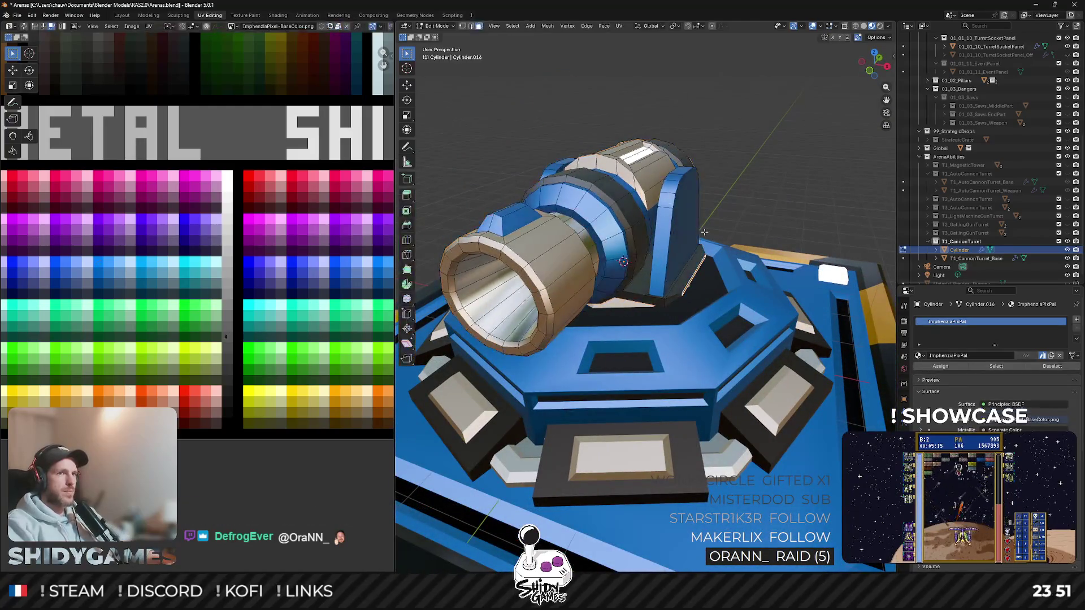
{"action": "key", "text": "Tab"}
{"action": "key", "text": "Tab"}
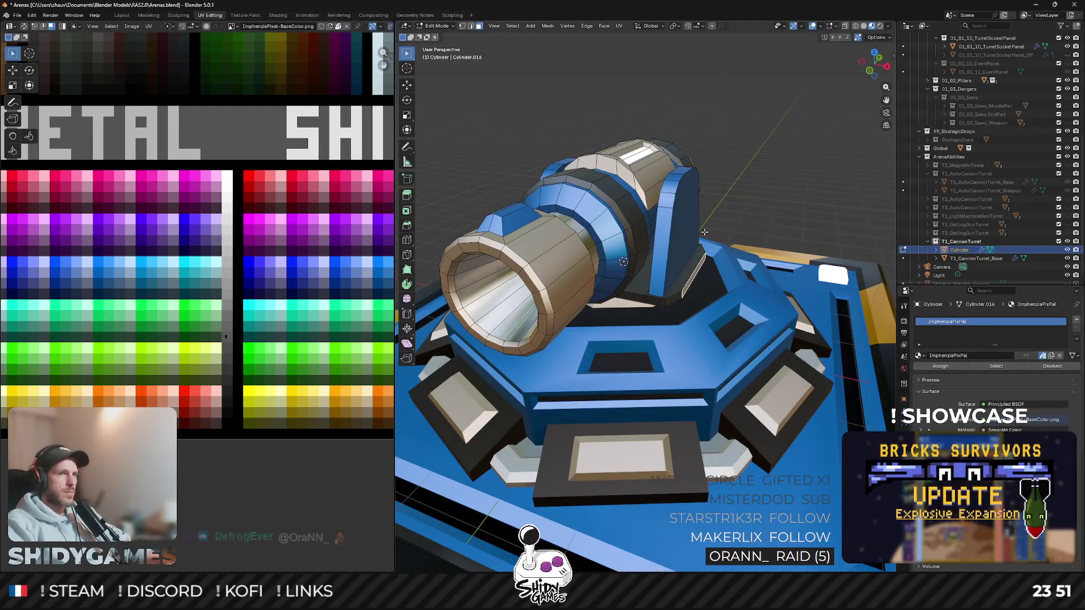
{"action": "key", "text": "Tab"}
{"action": "mouse_move", "coordinate": [705, 232]}
{"action": "middle_mouse_down"}
{"action": "mouse_move", "coordinate": [715, 222]}
{"action": "mouse_move", "coordinate": [710, 240]}
{"action": "middle_mouse_up"}
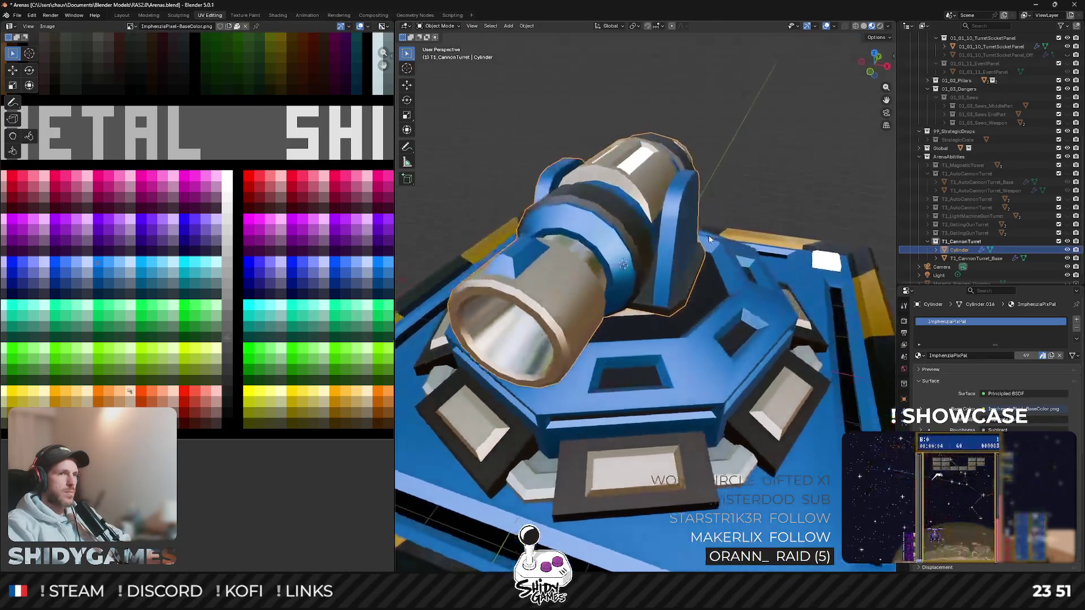
{"action": "key", "text": "Tab"}
{"action": "key", "text": "s"}
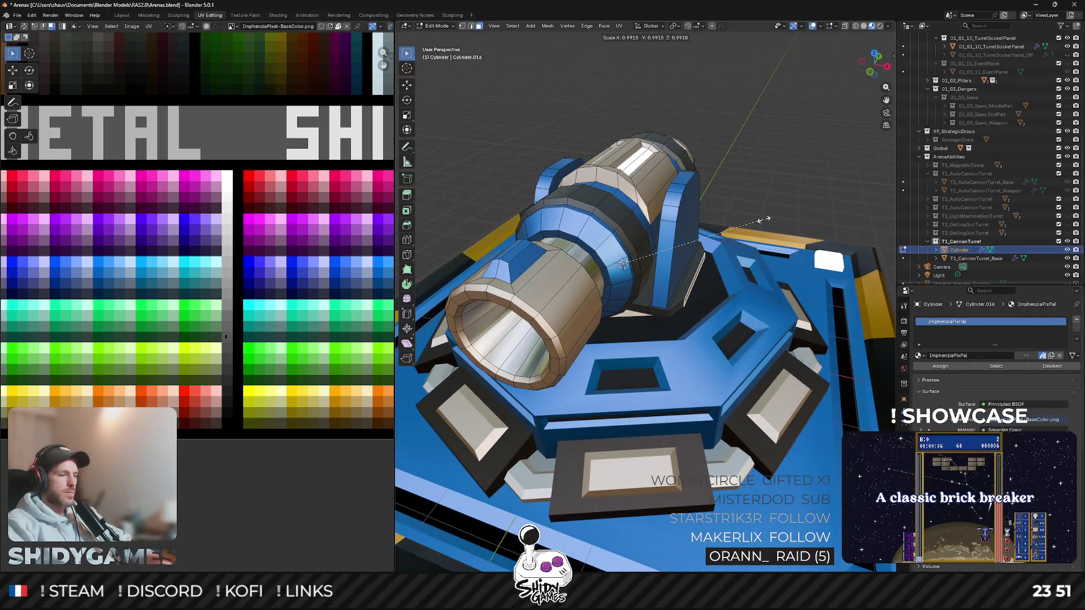
{"action": "key", "text": "y"}
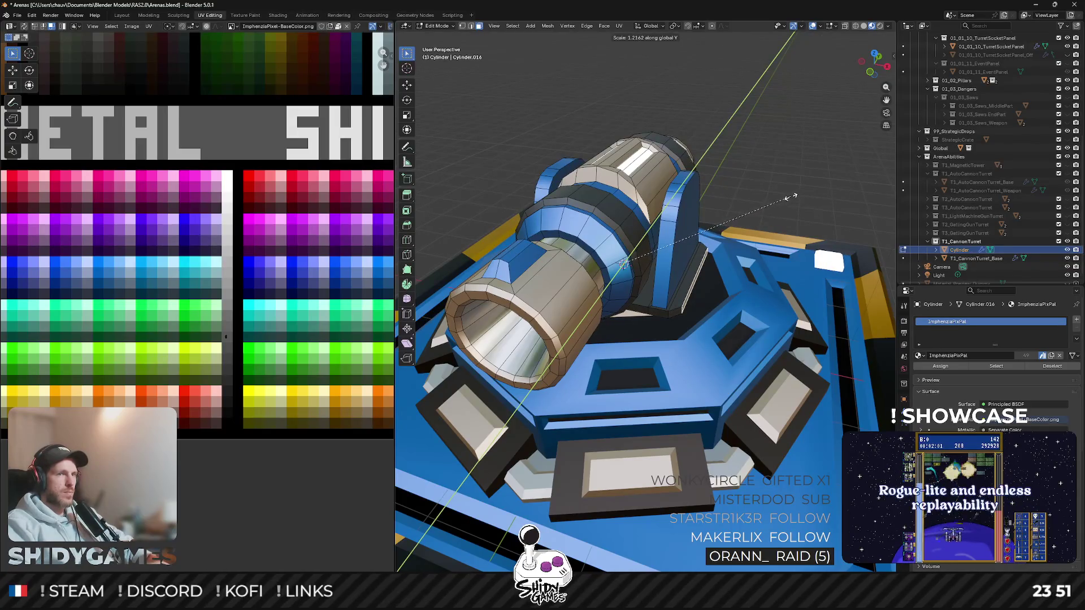
{"action": "left_click", "coordinate": [791, 197]}
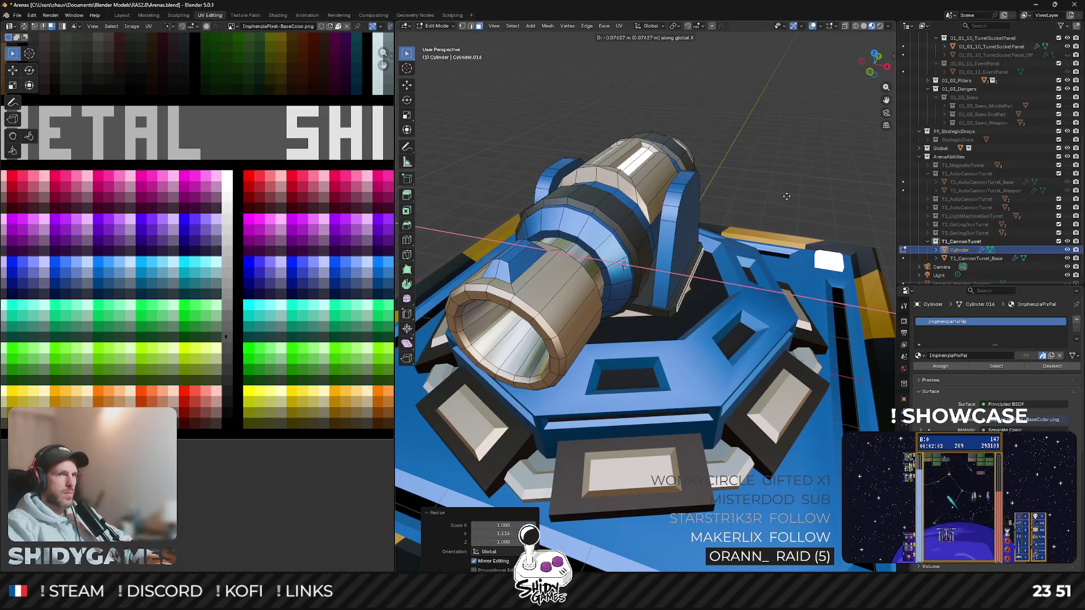
Step: Snap the 3D cursor to a selected support-arm face so new meshes spawn there
{"action": "key", "text": "Escape"}
{"action": "key", "text": "Tab"}
{"action": "mouse_move", "coordinate": [787, 197]}
{"action": "middle_mouse_down"}
{"action": "mouse_move", "coordinate": [761, 215]}
{"action": "mouse_move", "coordinate": [616, 230]}
{"action": "mouse_move", "coordinate": [634, 210]}
{"action": "mouse_move", "coordinate": [656, 231]}
{"action": "middle_mouse_up"}
{"action": "key", "text": "Tab"}
{"action": "left_click", "coordinate": [664, 208]}
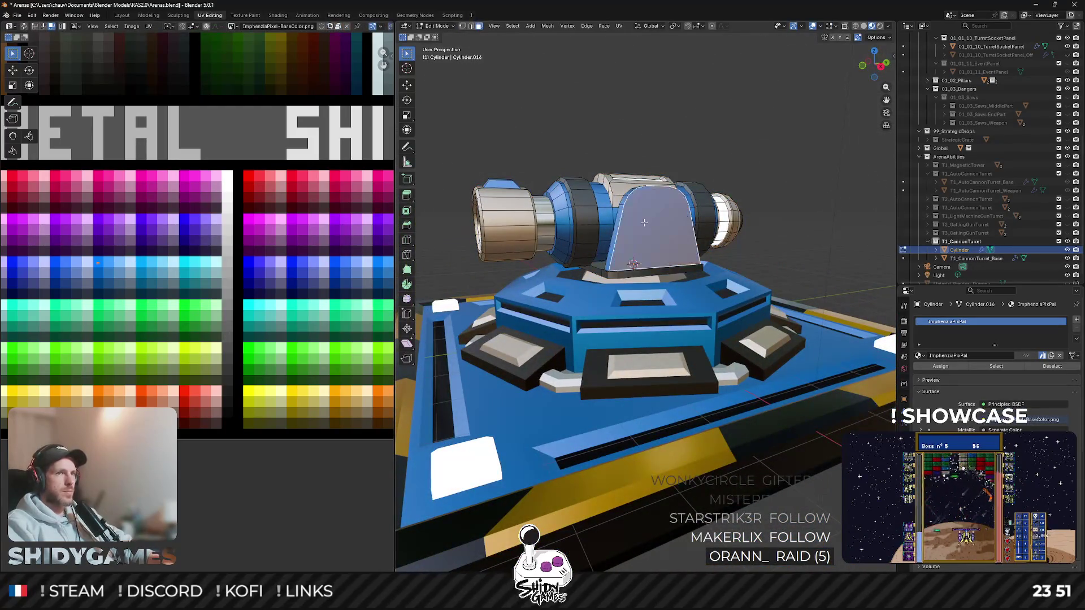
{"action": "mouse_move", "coordinate": [572, 220]}
{"action": "middle_mouse_down"}
{"action": "mouse_move", "coordinate": [596, 227]}
{"action": "mouse_move", "coordinate": [628, 209]}
{"action": "middle_mouse_up"}
{"action": "key", "text": "shift+s"}
{"action": "left_click", "coordinate": [586, 266]}
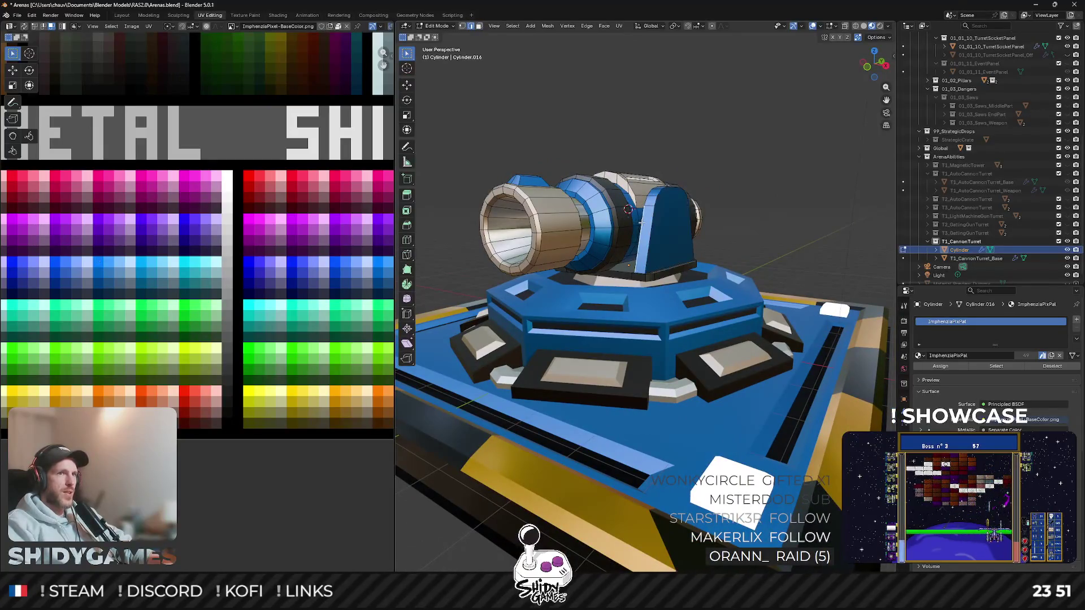
{"action": "scroll", "coordinate": [641, 212], "scroll_direction": "up", "scroll_amount": 5}
{"action": "mouse_move", "coordinate": [647, 244]}
{"action": "middle_mouse_down"}
{"action": "mouse_move", "coordinate": [666, 218]}
{"action": "mouse_move", "coordinate": [557, 214]}
{"action": "mouse_move", "coordinate": [703, 206]}
{"action": "middle_mouse_up"}
{"action": "scroll", "coordinate": [555, 214], "scroll_direction": "down", "scroll_amount": 5}
{"action": "key", "text": "shift+a"}
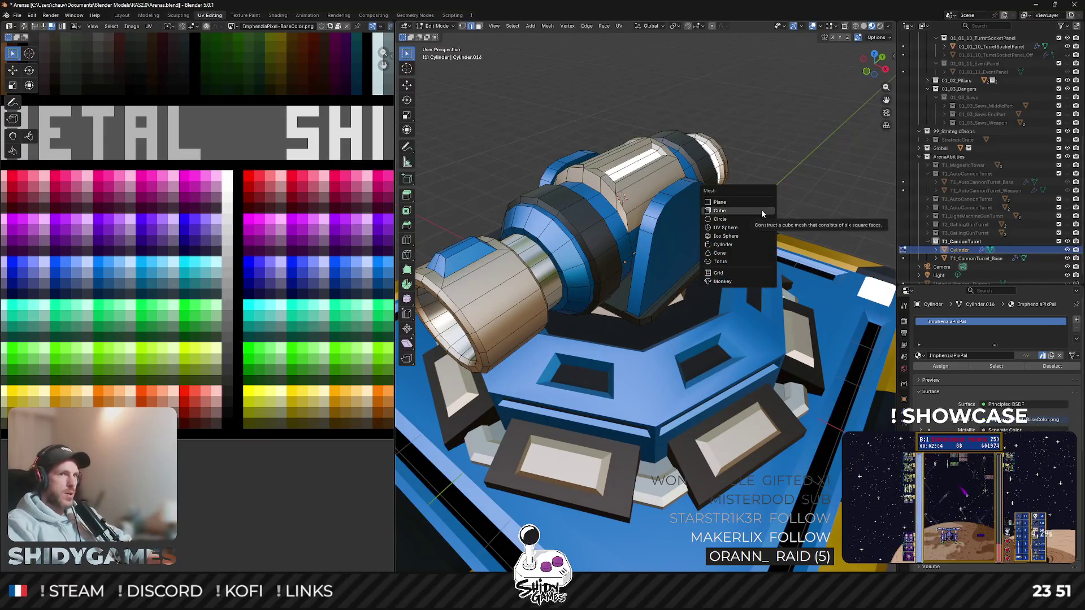
Step: Add a cylinder at the support arm and turn it 90° about X and 90° about Z
{"action": "left_click", "coordinate": [722, 245]}
{"action": "scroll", "coordinate": [741, 245], "scroll_direction": "down", "scroll_amount": 2}
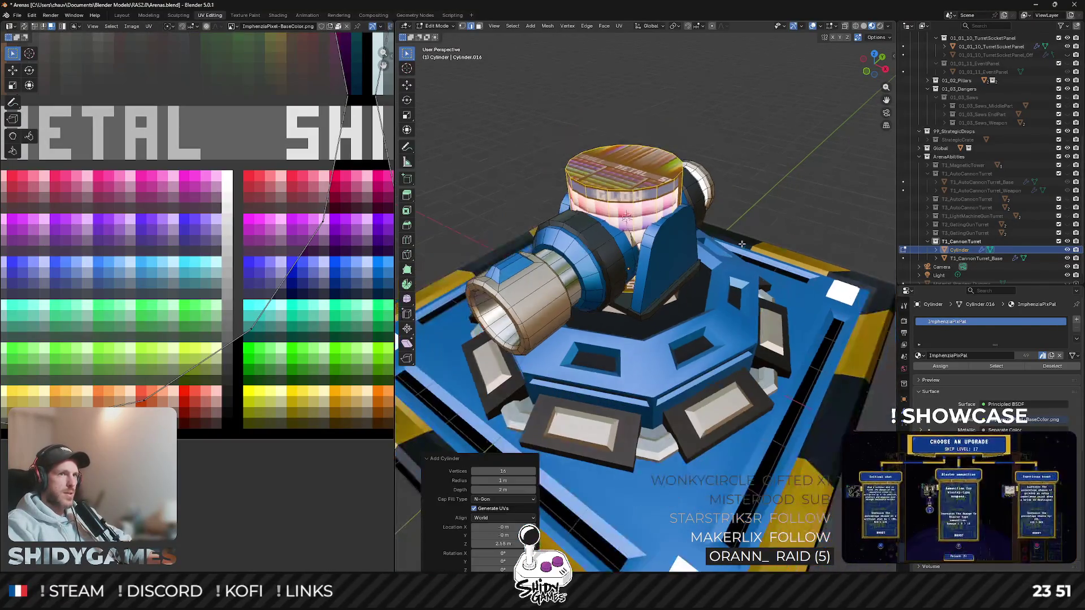
{"action": "scroll", "coordinate": [741, 244], "scroll_direction": "down", "scroll_amount": 2}
{"action": "key", "text": "r"}
{"action": "key", "text": "x"}
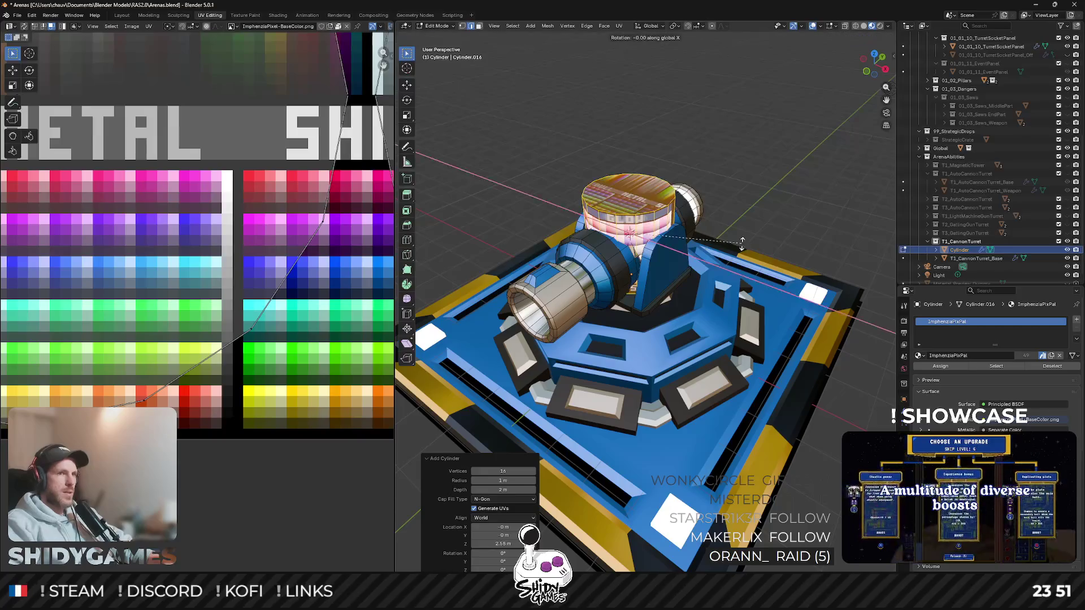
{"action": "type", "text": "90"}
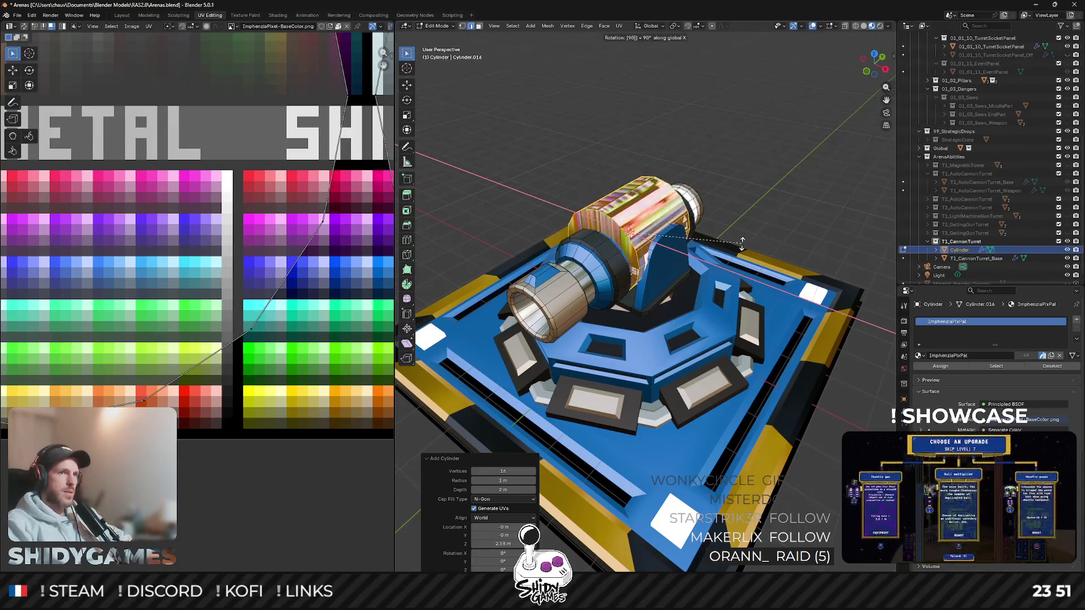
{"action": "key", "text": "Return"}
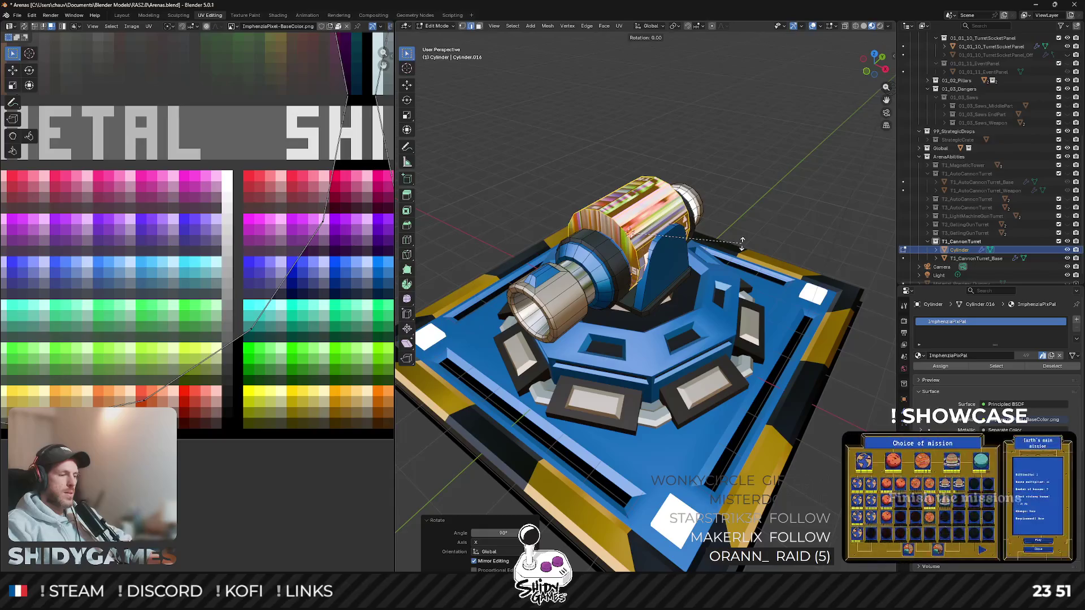
{"action": "type", "text": "z90"}
{"action": "key", "text": "Return"}
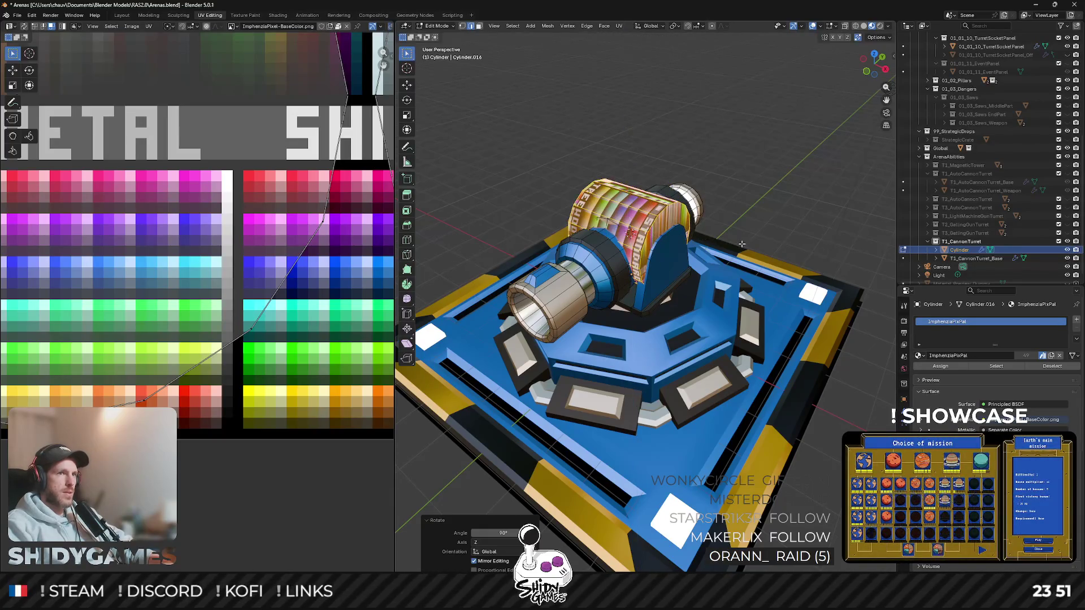
Step: Scale the cylinder up along X then flatten it on Y/Z into a thin pin
{"action": "key", "text": "s"}
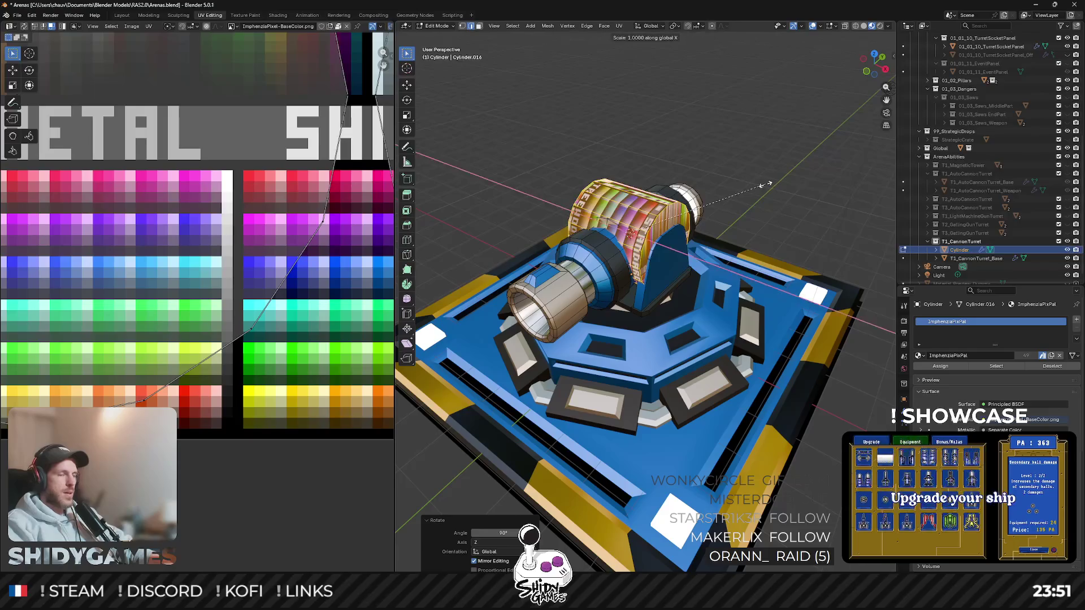
{"action": "left_click", "coordinate": [835, 167]}
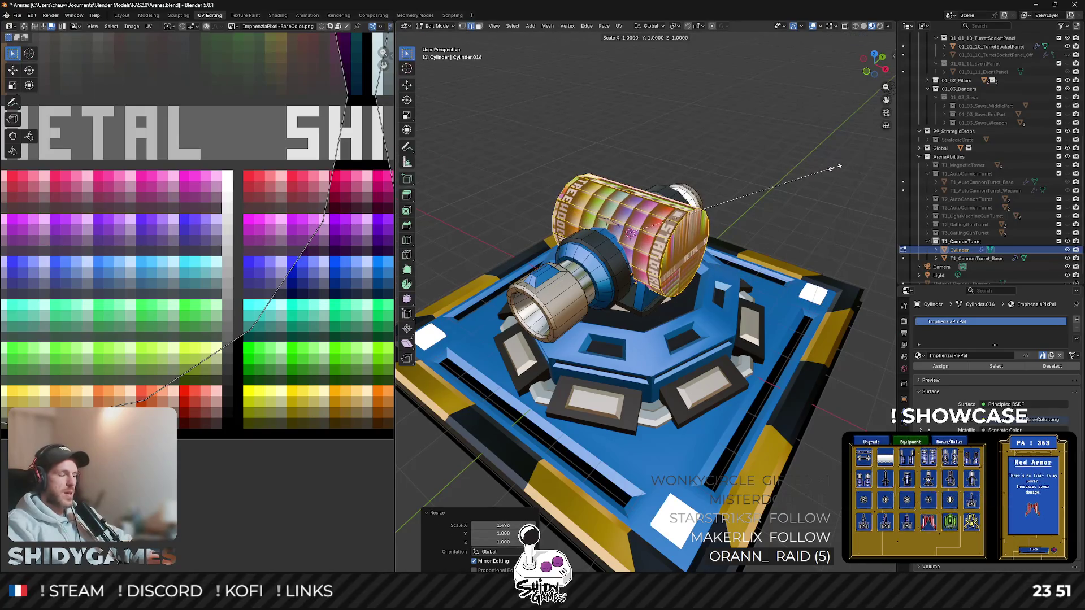
{"action": "key", "text": "shift+x"}
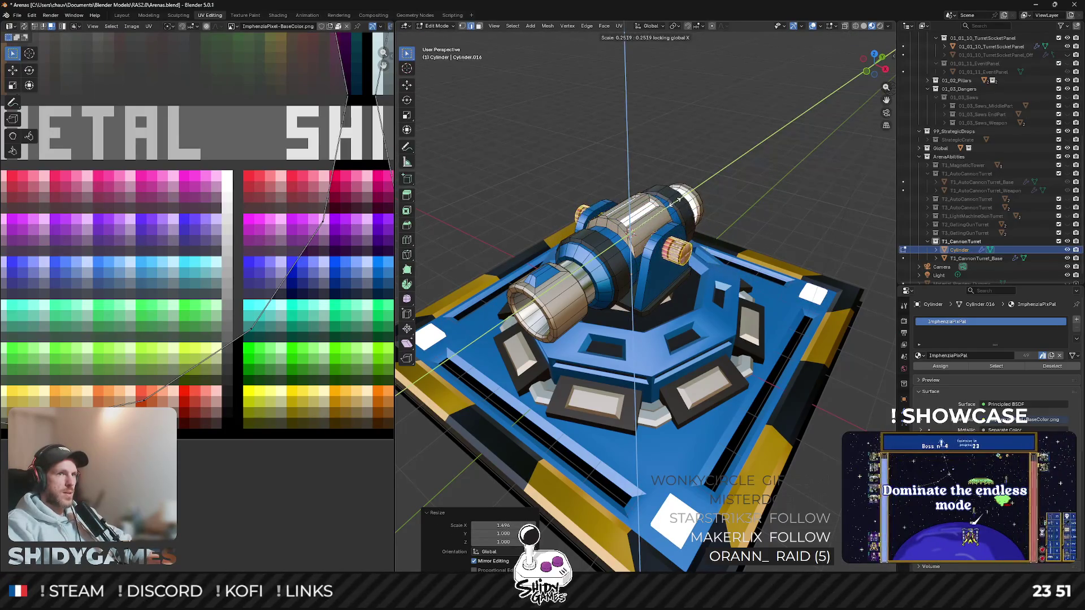
{"action": "left_click", "coordinate": [677, 201]}
Step: Check the pin from the front, then delete this first pin cylinder
{"action": "left_click", "coordinate": [864, 71]}
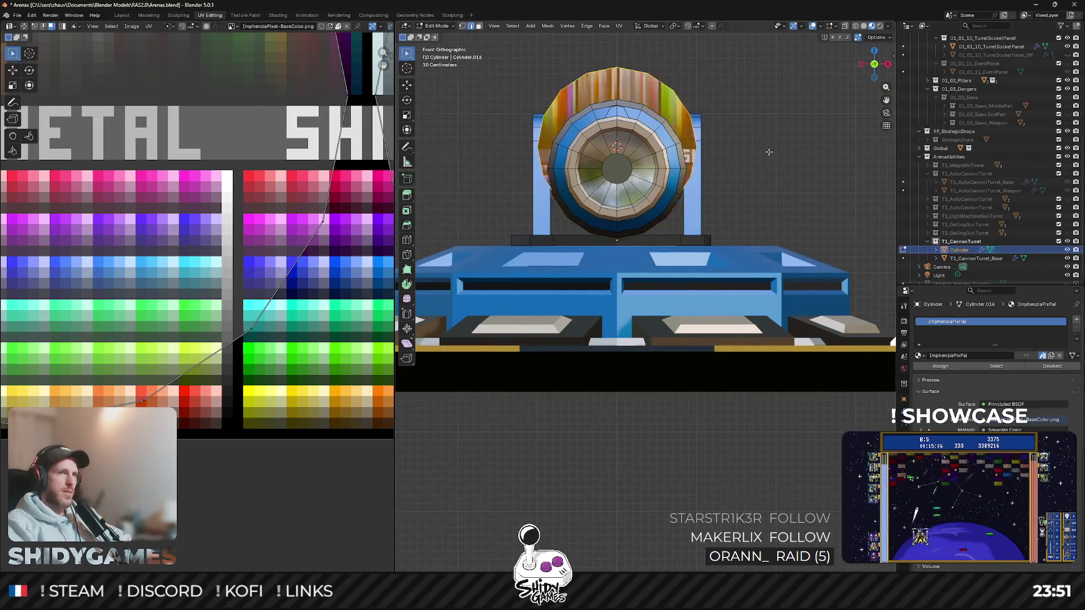
{"action": "middle_click_drag", "start_coordinate": [769, 152], "coordinate": [732, 173]}
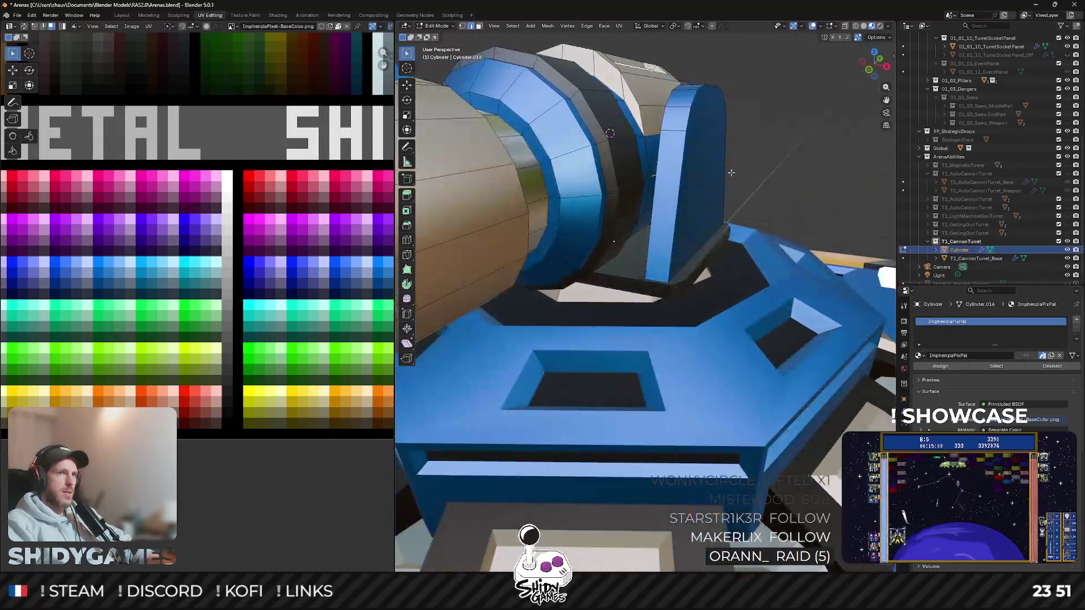
{"action": "key", "text": "grave"}
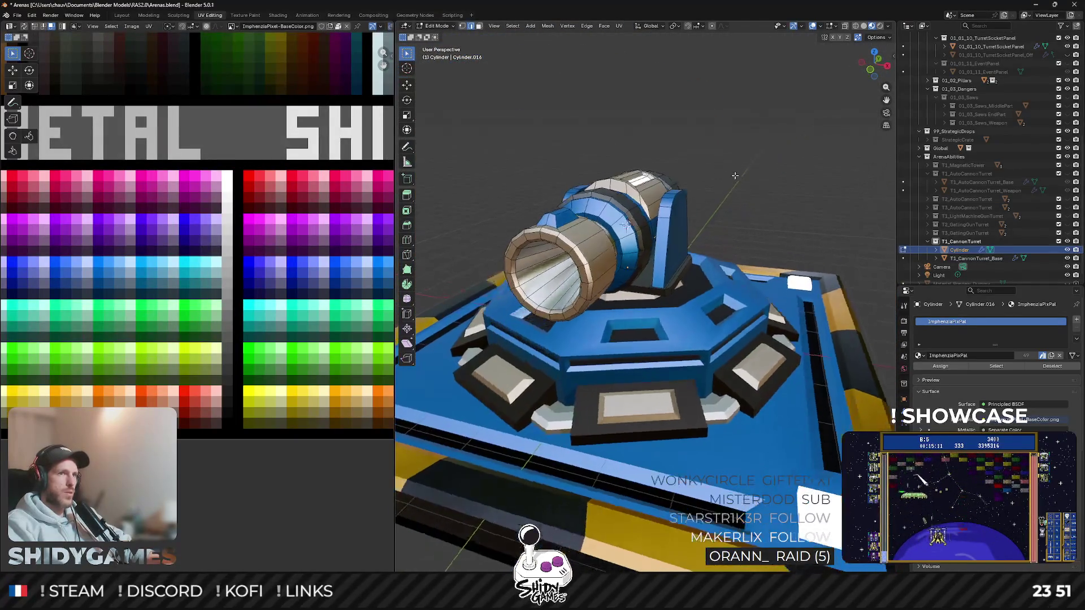
{"action": "key", "text": "shift+a"}
Step: Add a fresh cylinder and rotate it 90° about X and 90° about Z
{"action": "left_click", "coordinate": [720, 175]}
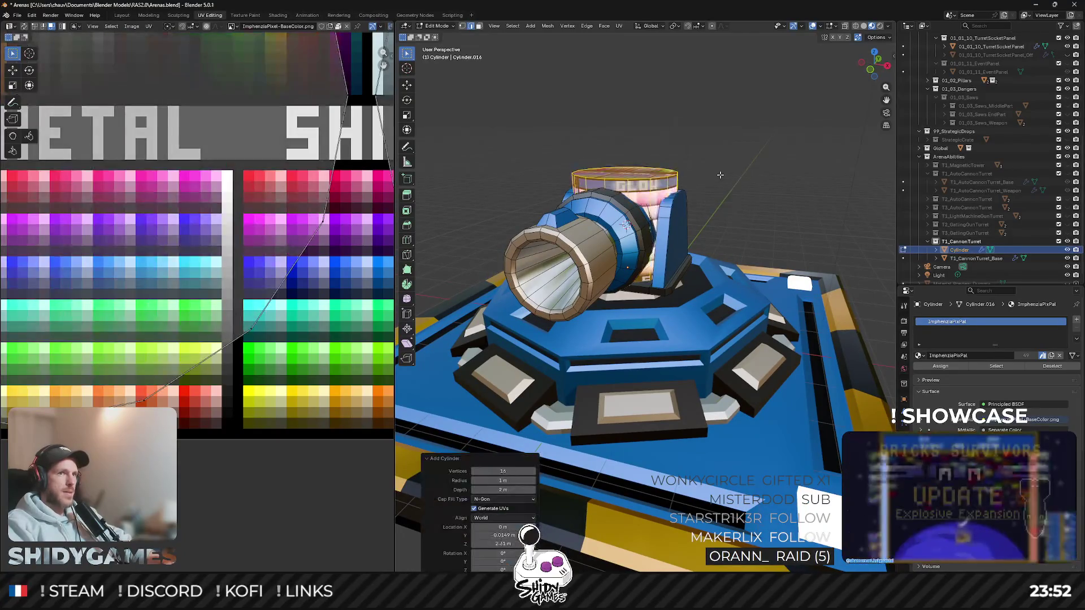
{"action": "scroll", "coordinate": [717, 176], "scroll_direction": "down", "scroll_amount": 3}
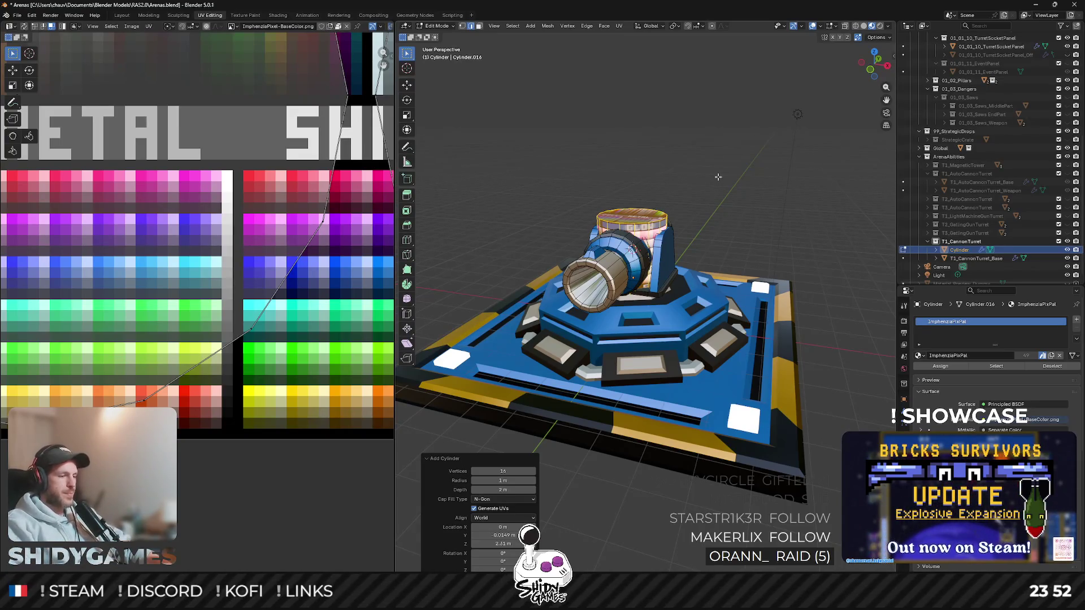
{"action": "key", "text": "x"}
{"action": "key", "text": "9"}
{"action": "key", "text": "0"}
{"action": "key", "text": "Return"}
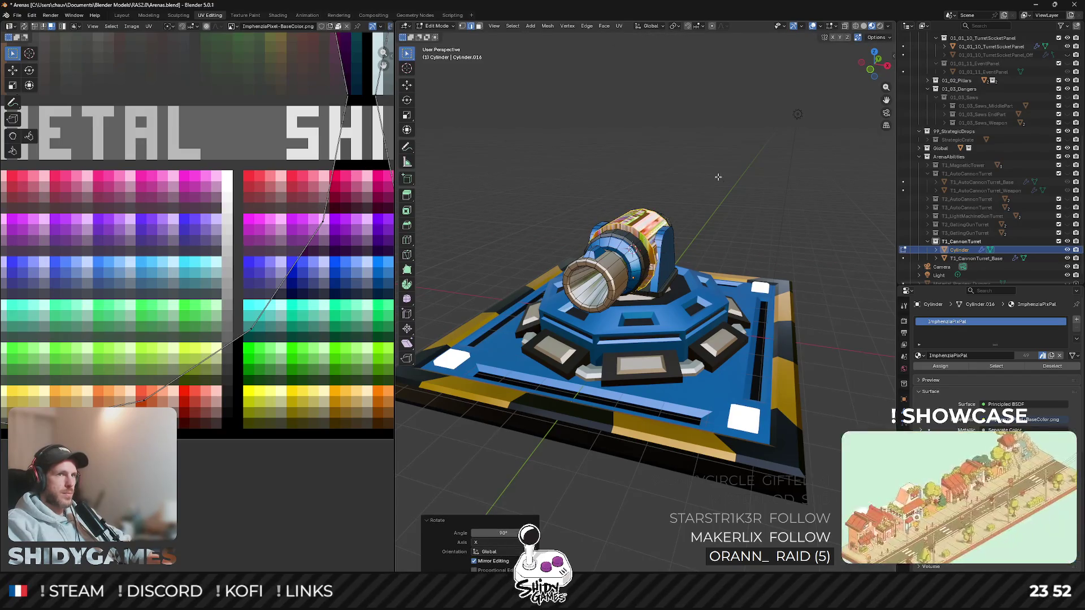
{"action": "key", "text": "y"}
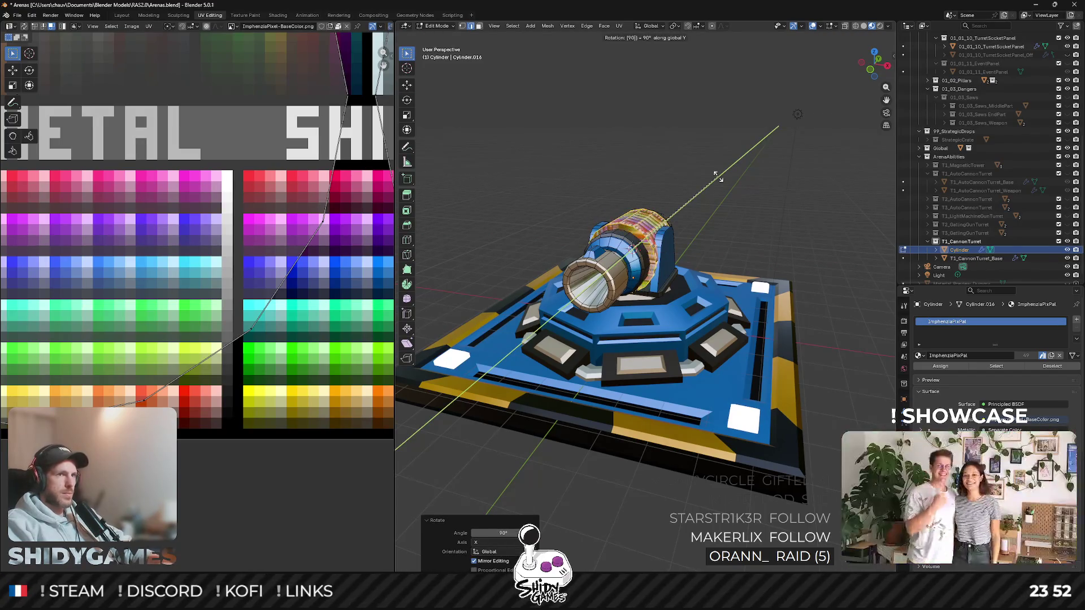
{"action": "key", "text": "Escape"}
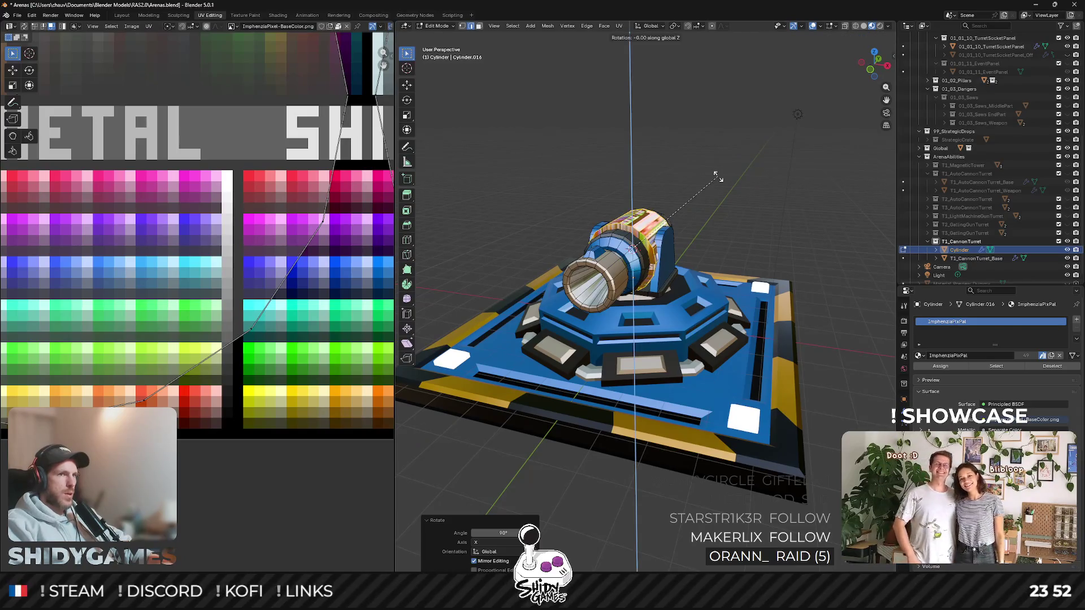
{"action": "key", "text": "9"}
{"action": "key", "text": "0"}
{"action": "key", "text": "Return"}
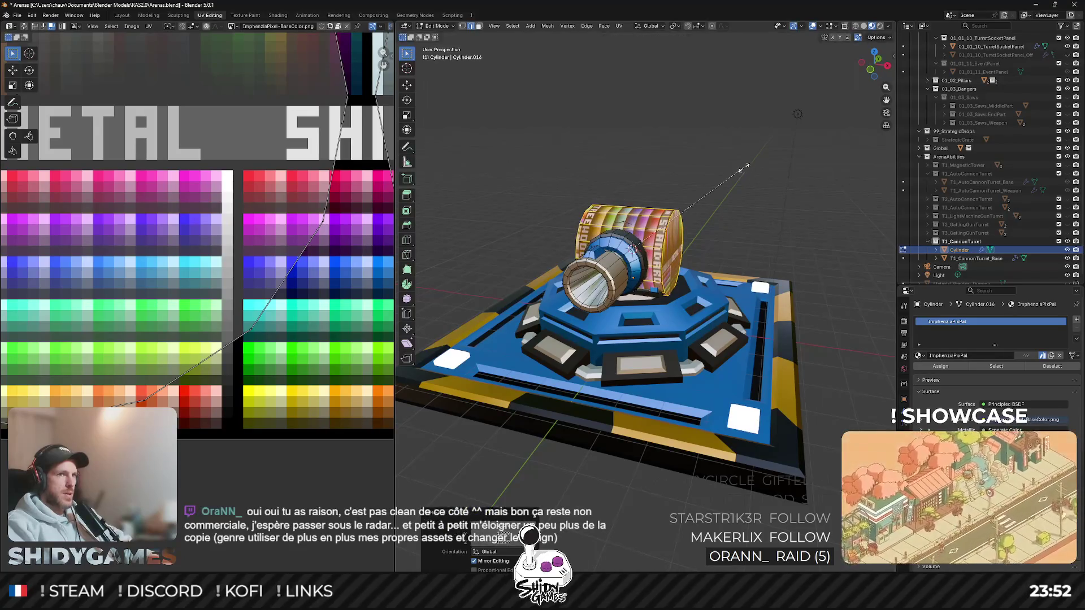
Step: Shrink the cylinder on Y/Z into a thin pin and view it from the side
{"action": "key", "text": "shift+x"}
{"action": "left_click", "coordinate": [702, 182]}
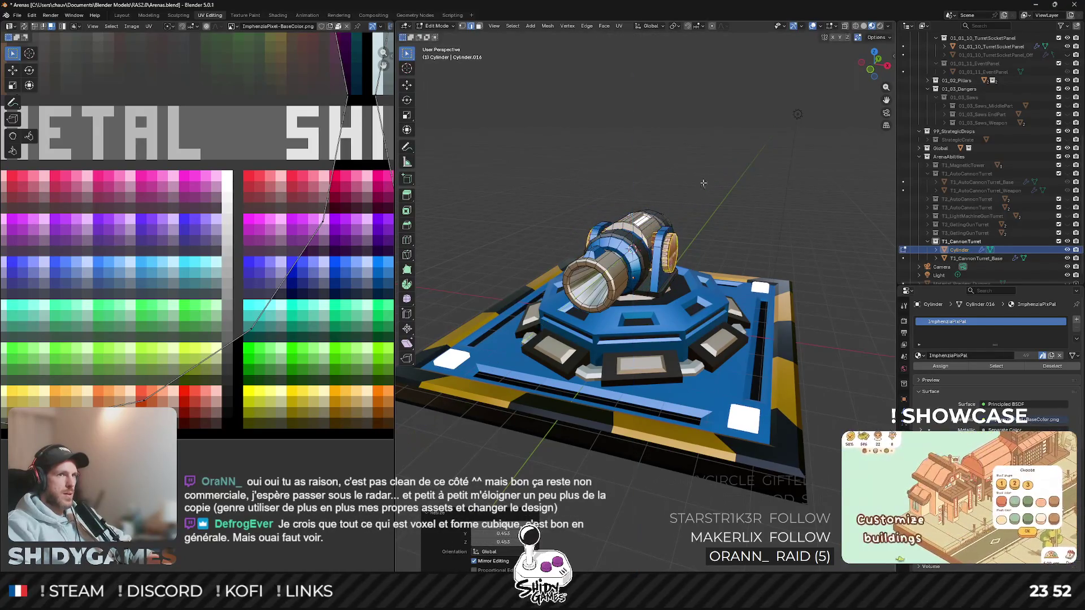
{"action": "left_click", "coordinate": [875, 69]}
{"action": "scroll", "coordinate": [645, 254], "scroll_direction": "up", "scroll_amount": 5}
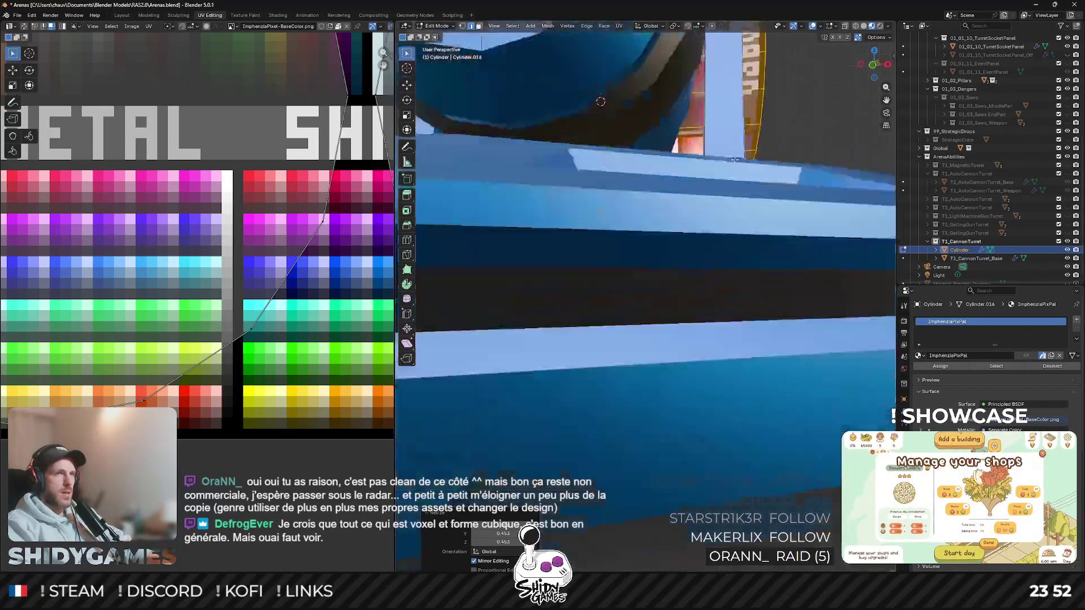
{"action": "mouse_move", "coordinate": [645, 254]}
{"action": "middle_mouse_down"}
{"action": "mouse_move", "coordinate": [707, 166]}
{"action": "mouse_move", "coordinate": [788, 147]}
{"action": "middle_mouse_up"}
Step: Scale the mirrored pins down further on Y/Z from side and front views to fit the arms
{"action": "key", "text": "s"}
{"action": "key", "text": "x"}
{"action": "key", "text": "shift+x"}
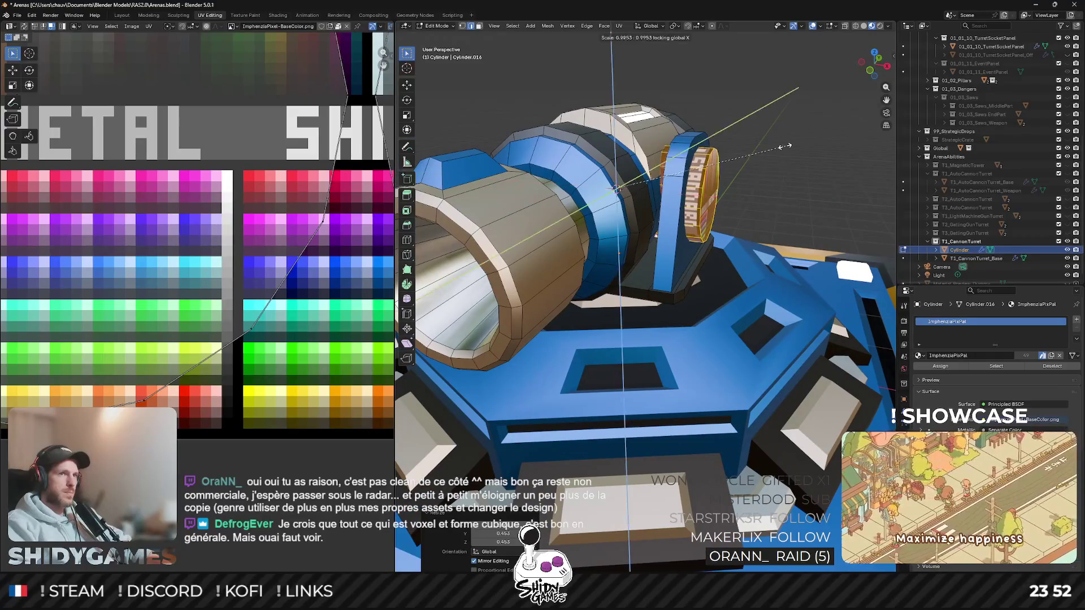
{"action": "left_click", "coordinate": [714, 166]}
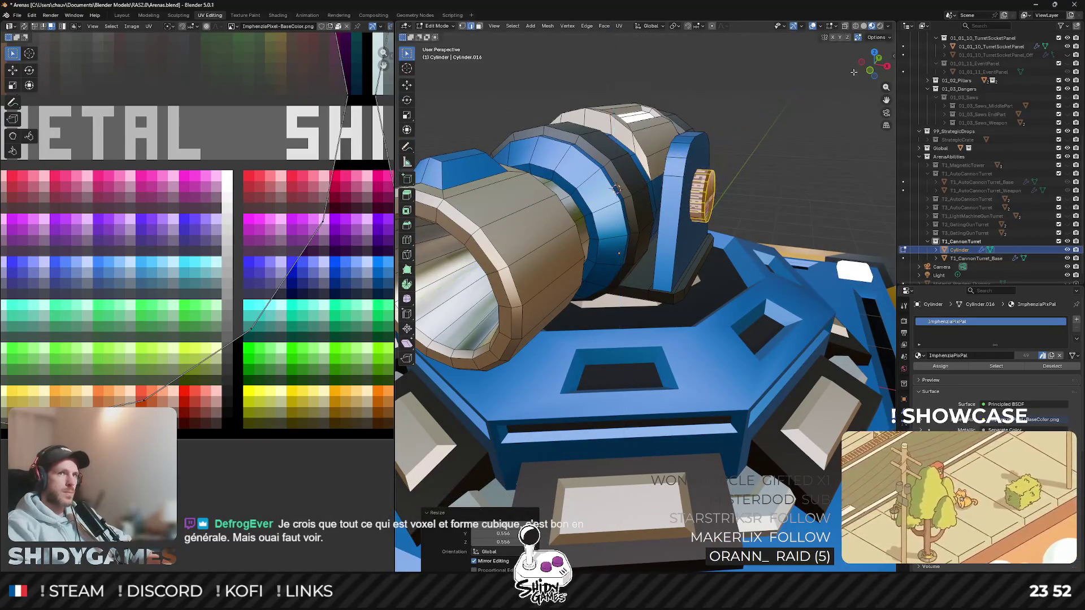
{"action": "left_click", "coordinate": [871, 72]}
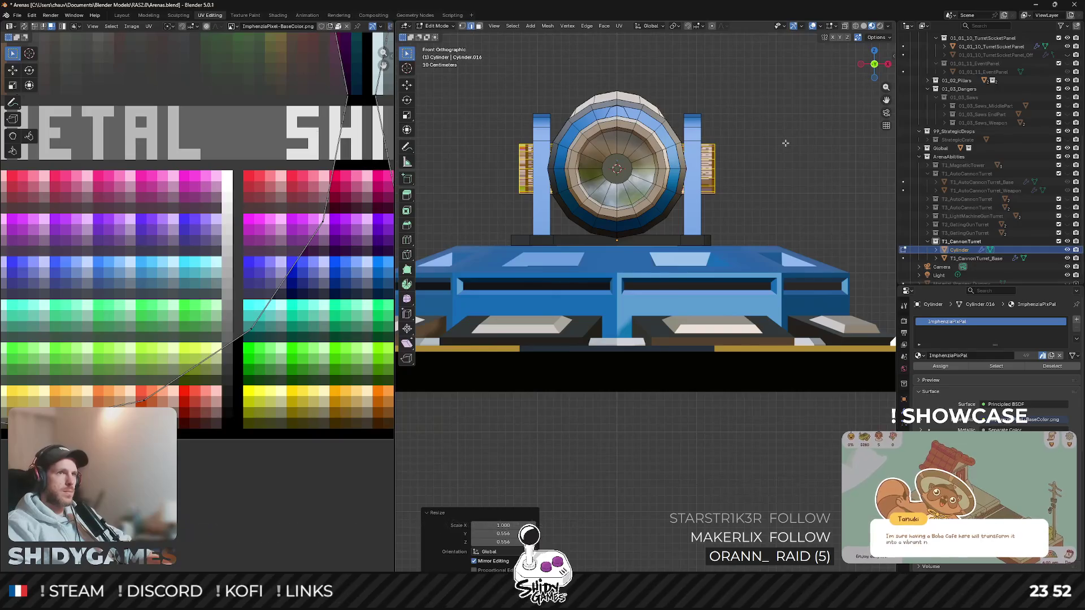
{"action": "key", "text": "shift+x"}
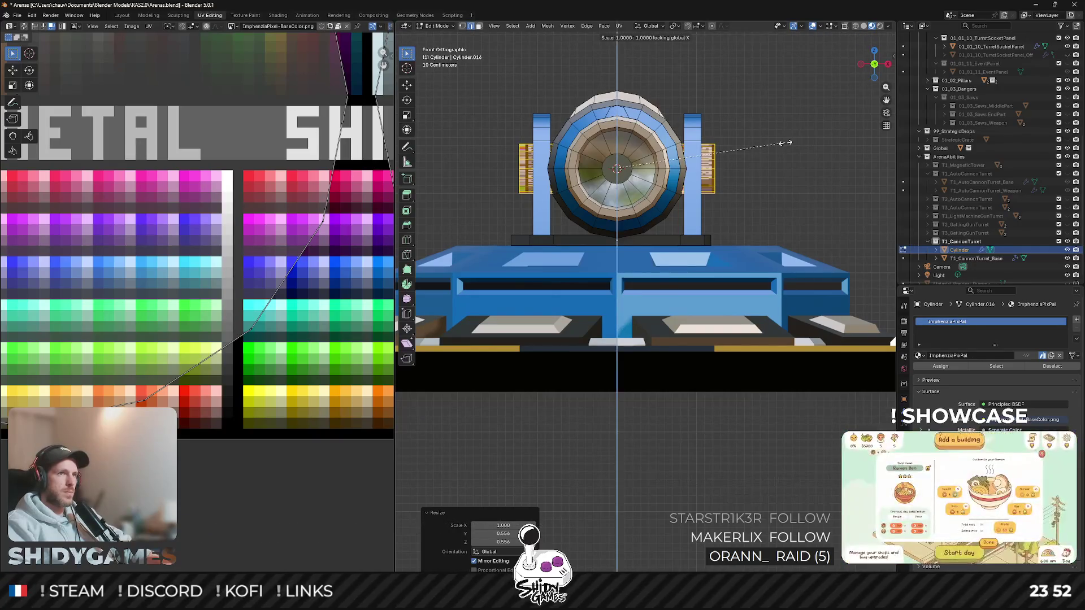
{"action": "left_click", "coordinate": [761, 149]}
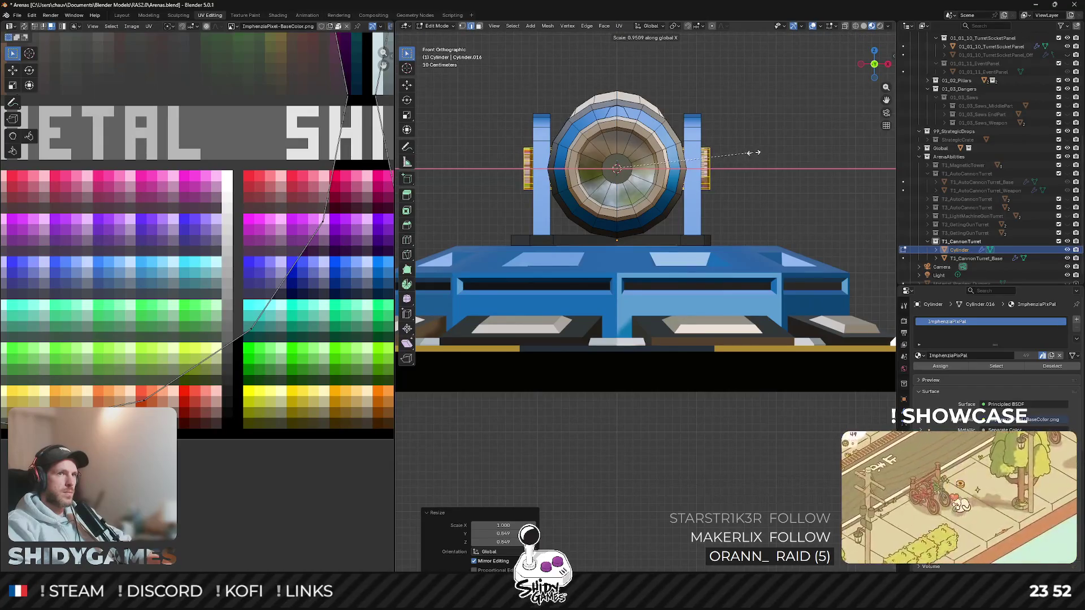
Step: Confirm the narrower pin scale and orbit to see the pin from the other side
{"action": "left_click", "coordinate": [752, 154]}
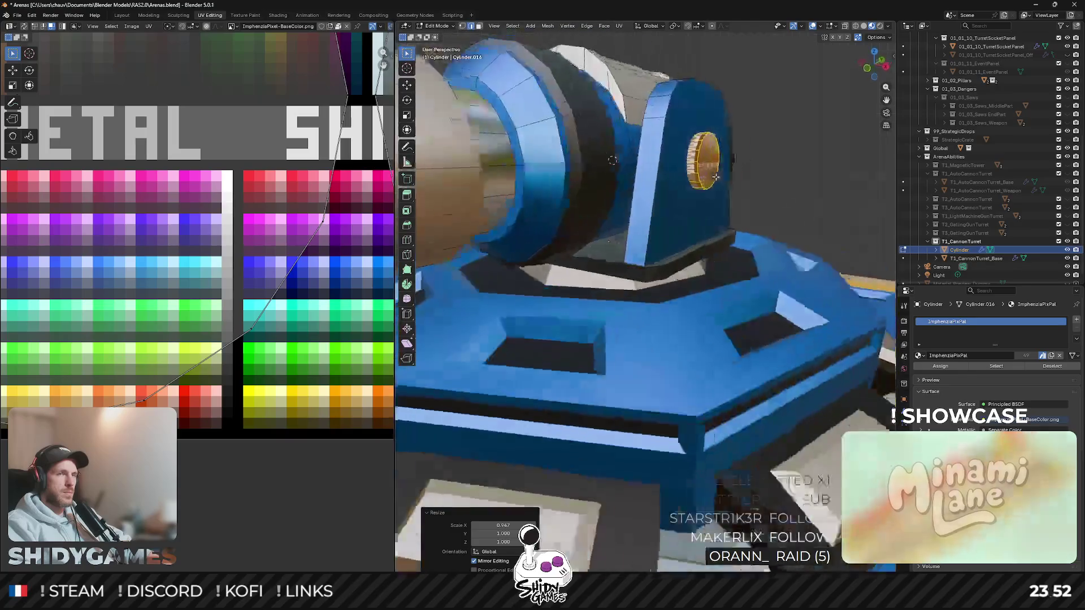
{"action": "middle_click_drag", "start_coordinate": [751, 153], "coordinate": [705, 184]}
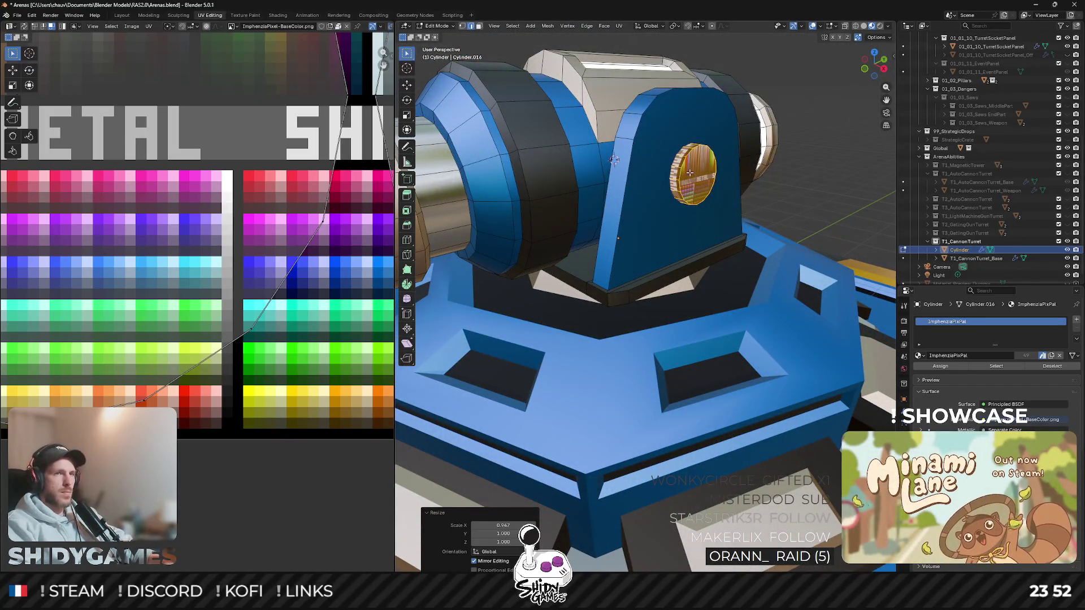
{"action": "mouse_move", "coordinate": [614, 161]}
{"action": "middle_mouse_down"}
{"action": "mouse_move", "coordinate": [515, 173]}
{"action": "mouse_move", "coordinate": [695, 235]}
{"action": "mouse_move", "coordinate": [670, 265]}
{"action": "middle_mouse_up"}
Step: Bevel the pin cap's rim with two segments and select the whole linked cap
{"action": "key", "text": "ctrl+b"}
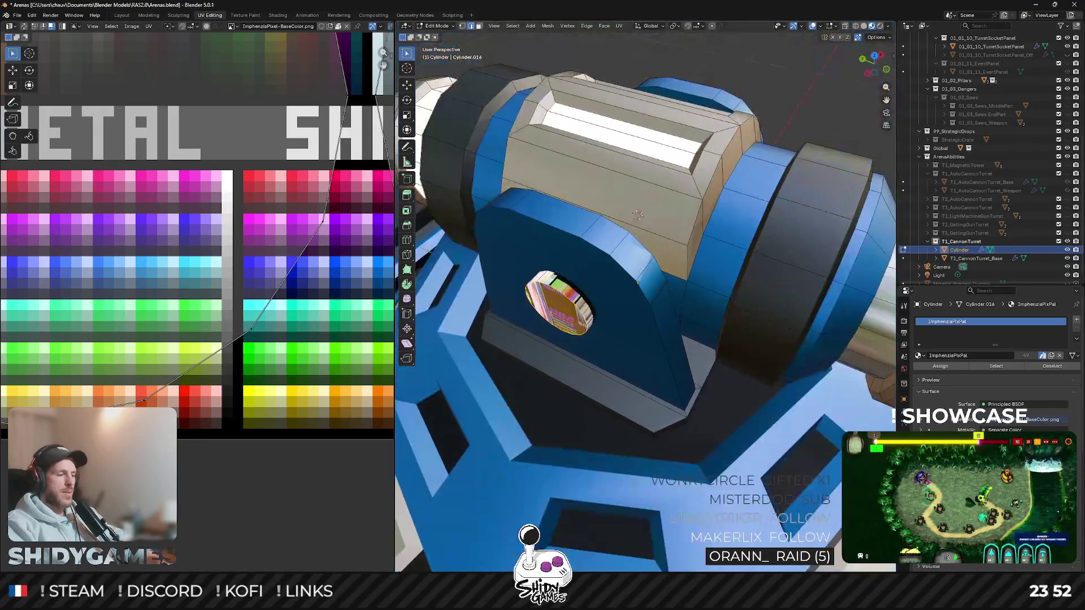
{"action": "left_click", "coordinate": [682, 256]}
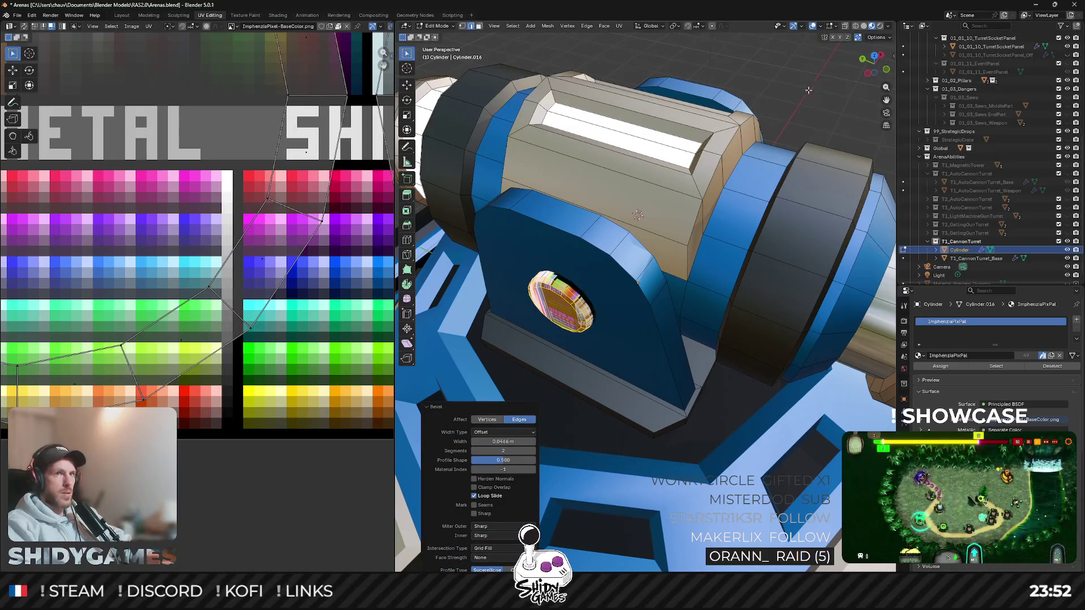
{"action": "left_click", "coordinate": [594, 310]}
{"action": "key", "text": "l"}
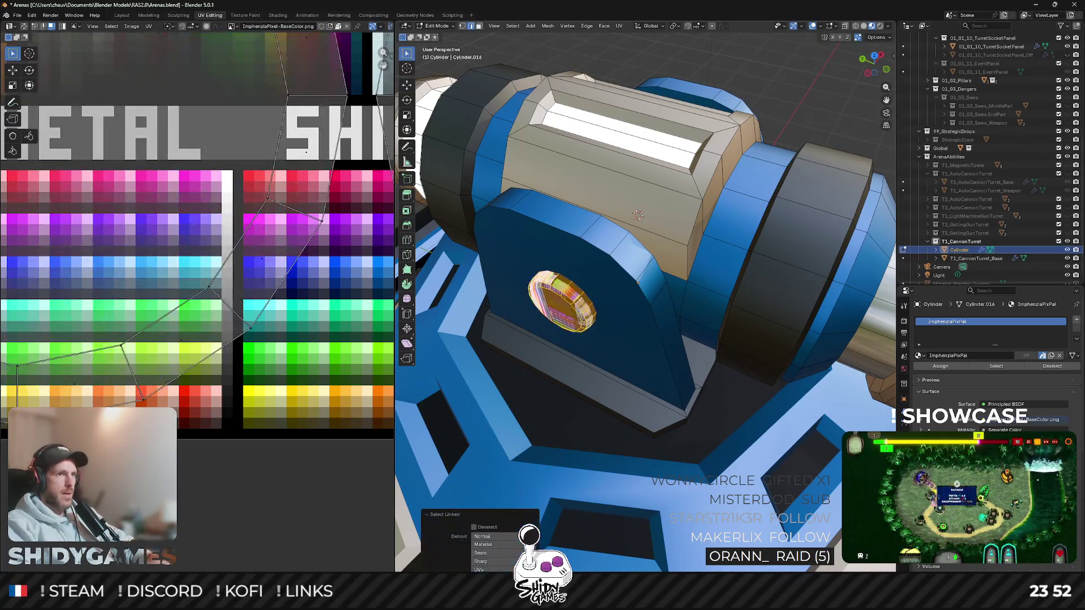
{"action": "key", "text": "u"}
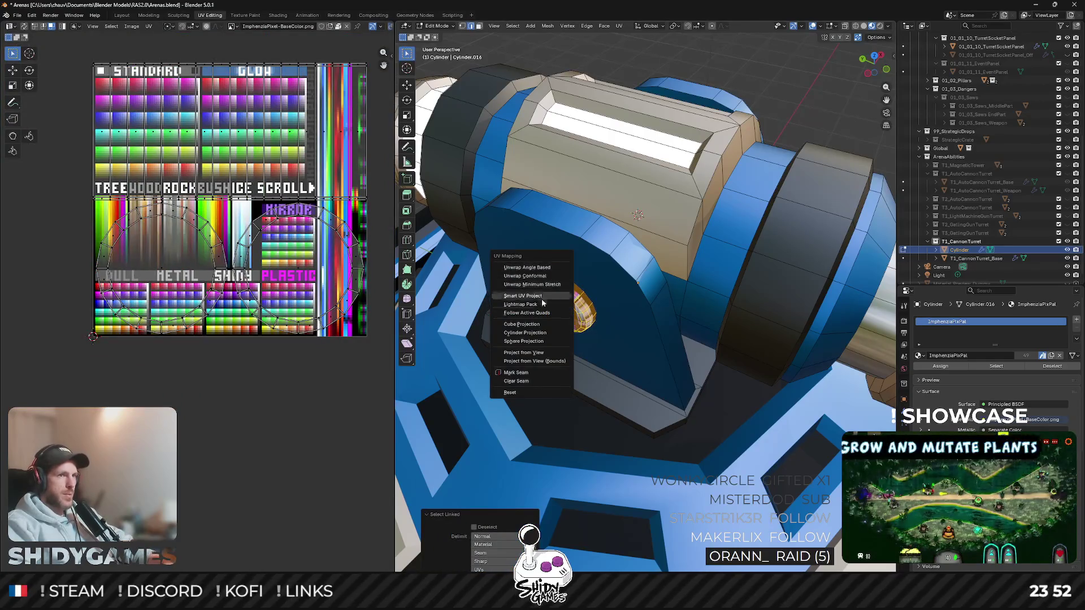
Step: Smart UV Project the cap and shrink its UV island onto a single SHINY gold swatch
{"action": "left_click", "coordinate": [530, 302]}
{"action": "left_click", "coordinate": [520, 376]}
{"action": "scroll", "coordinate": [254, 323], "scroll_direction": "down", "scroll_amount": 3}
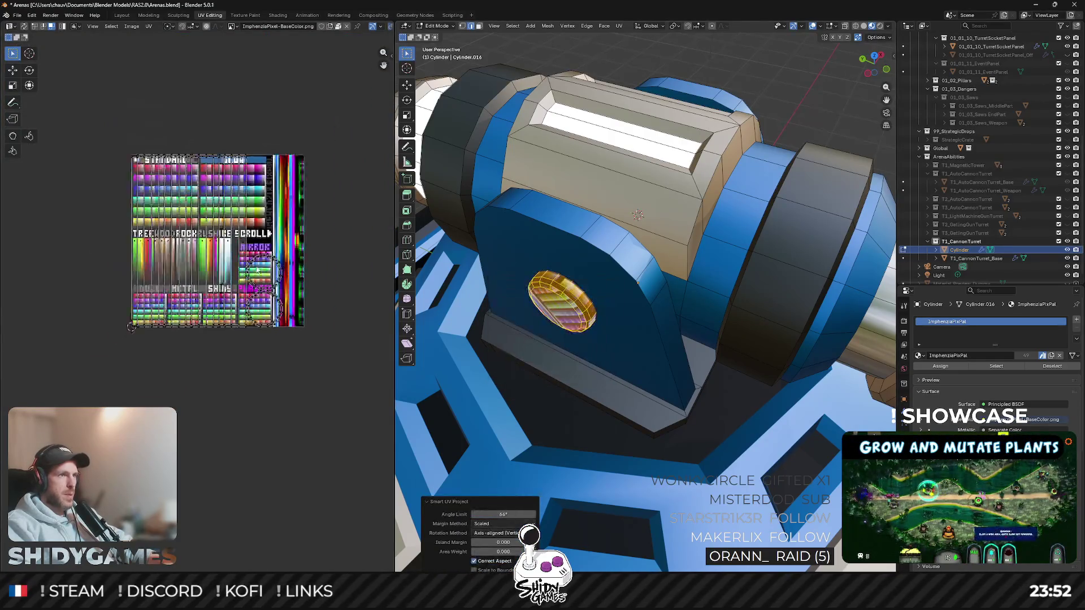
{"action": "key", "text": "s"}
{"action": "left_click", "coordinate": [146, 323]}
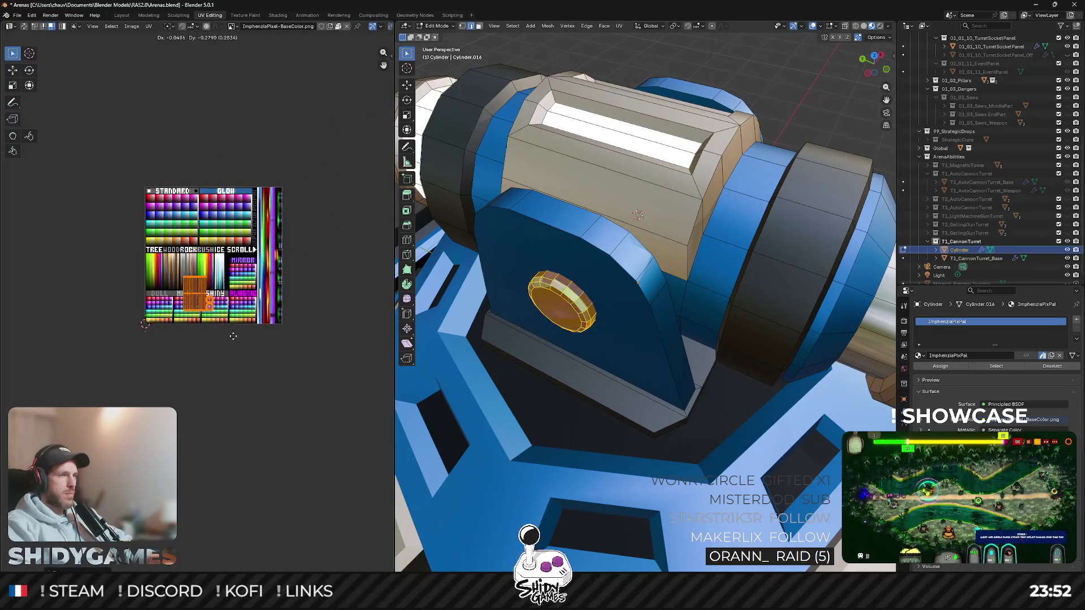
{"action": "scroll", "coordinate": [315, 373], "scroll_direction": "up", "scroll_amount": 4}
{"action": "scroll", "coordinate": [315, 373], "scroll_direction": "up", "scroll_amount": 1}
{"action": "scroll", "coordinate": [315, 373], "scroll_direction": "up", "scroll_amount": 1}
{"action": "key", "text": "g"}
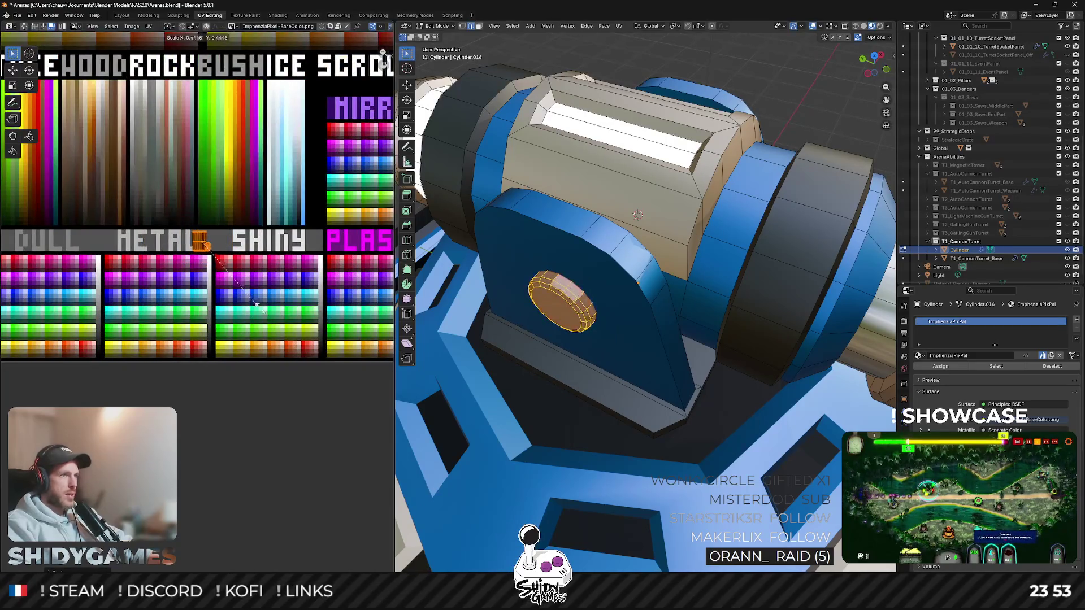
{"action": "scroll", "coordinate": [200, 335], "scroll_direction": "up", "scroll_amount": 2}
{"action": "scroll", "coordinate": [201, 334], "scroll_direction": "up", "scroll_amount": 4}
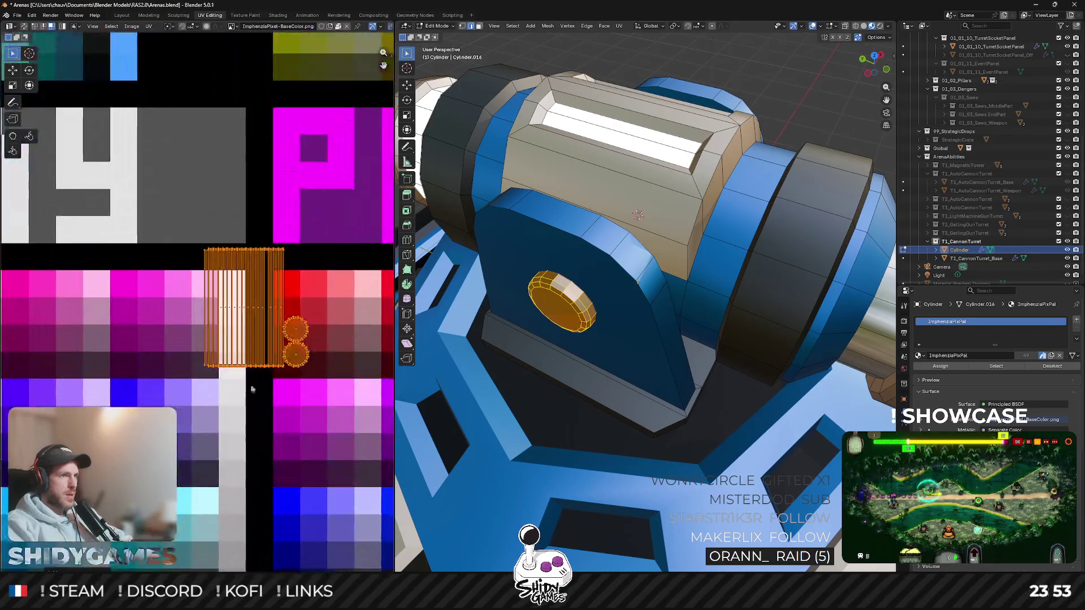
{"action": "key", "text": "s"}
{"action": "left_click", "coordinate": [260, 326]}
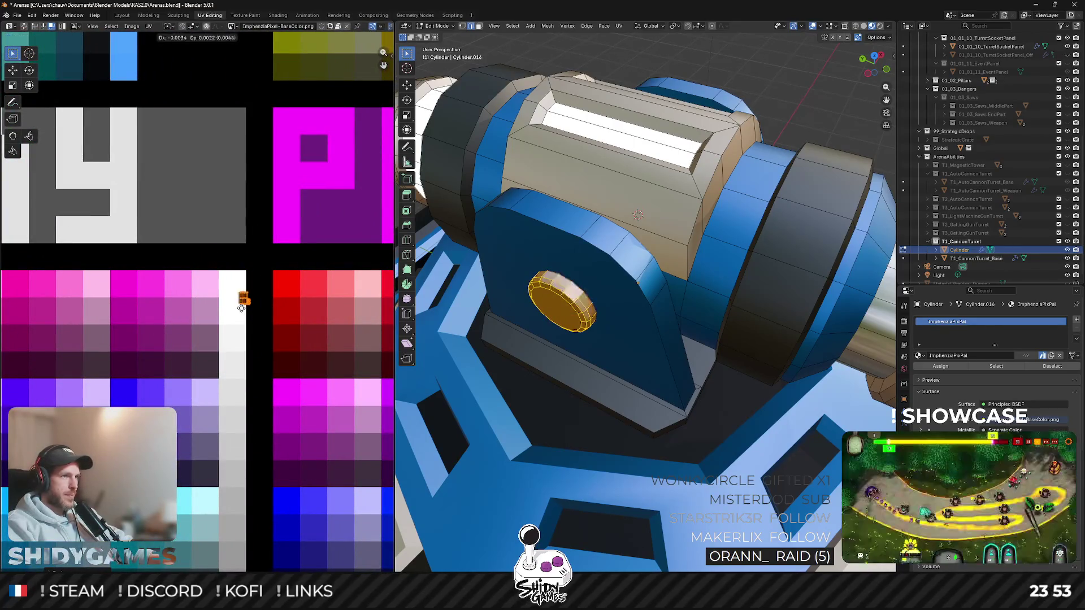
{"action": "key", "text": "Tab"}
Step: Apply Shade Auto Smooth to the cannon and view the whole turret from above
{"action": "right_click", "coordinate": [571, 312]}
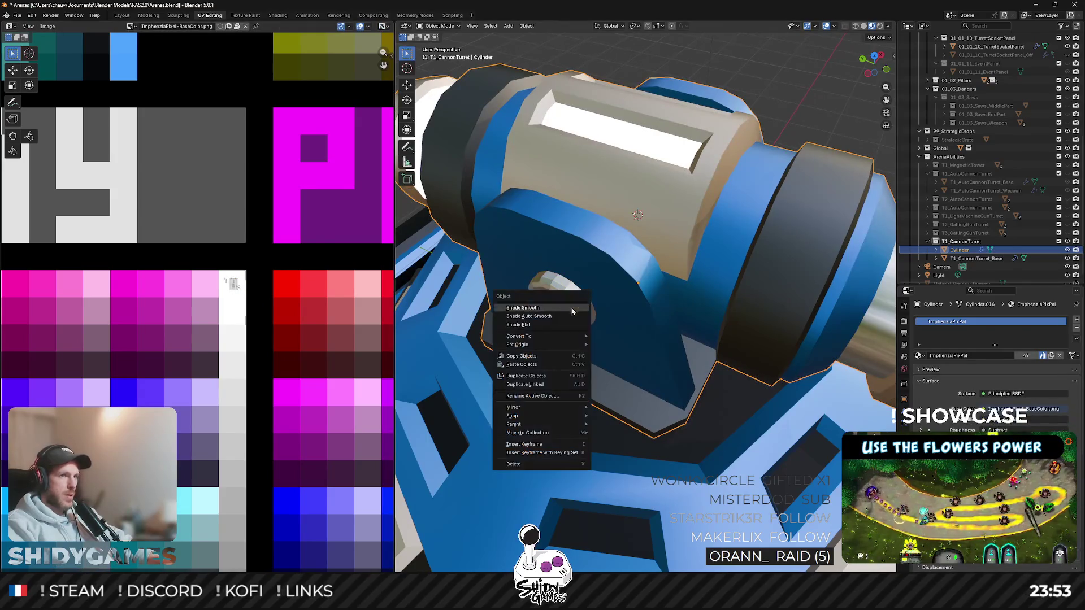
{"action": "left_click", "coordinate": [569, 314]}
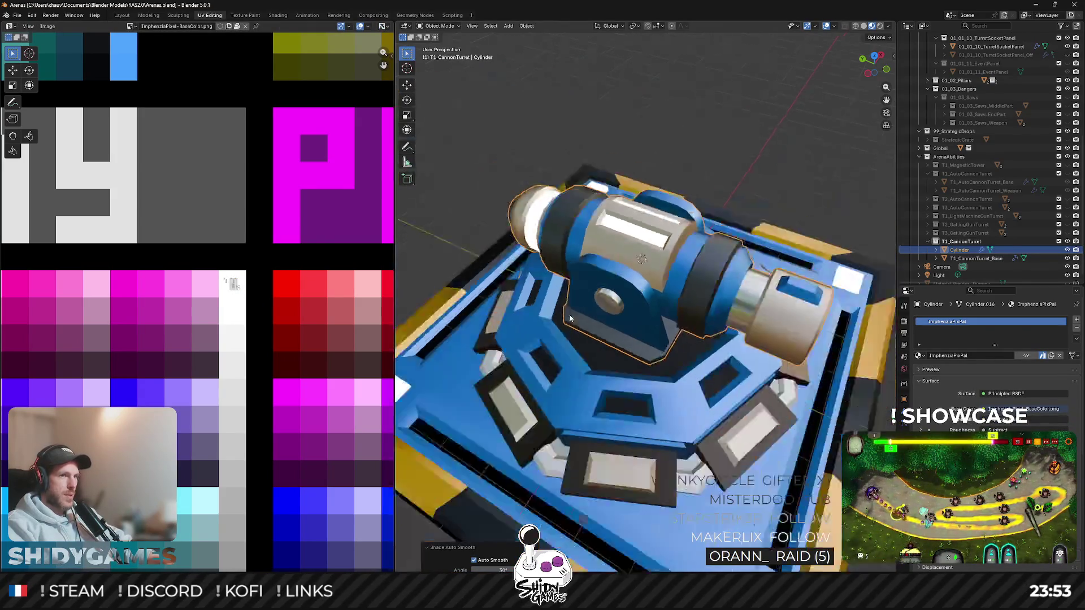
{"action": "scroll", "coordinate": [694, 134], "scroll_direction": "down", "scroll_amount": 5}
{"action": "scroll", "coordinate": [694, 134], "scroll_direction": "down", "scroll_amount": 2}
{"action": "scroll", "coordinate": [615, 126], "scroll_direction": "down", "scroll_amount": 2}
{"action": "middle_click_drag", "start_coordinate": [591, 118], "coordinate": [660, 160]}
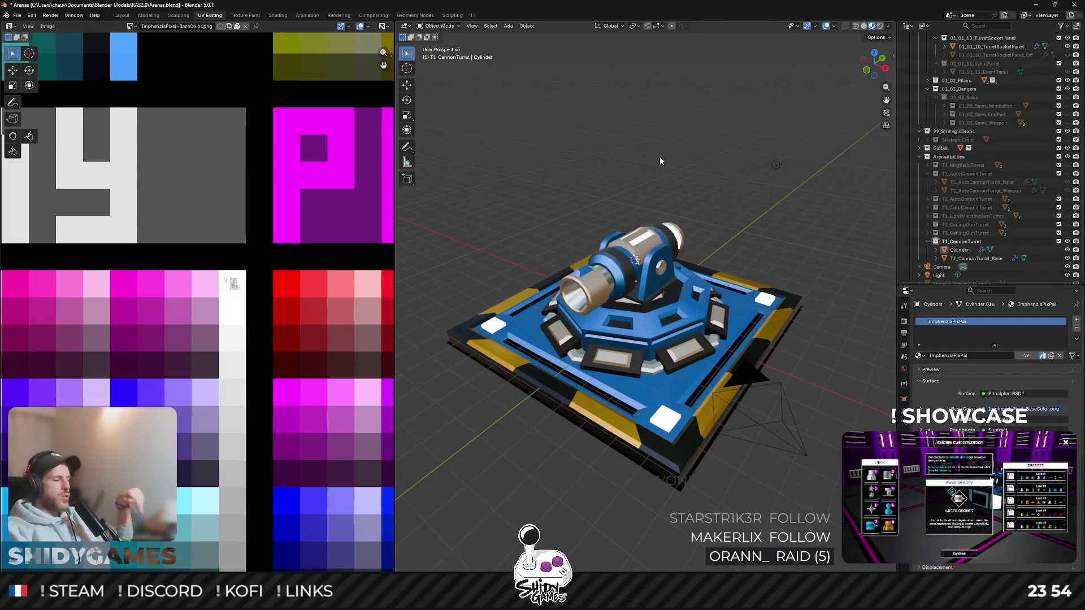
Step: Rename the cannon Cylinder object to T1_CannonTurret_Weapon in the Outliner
{"action": "mouse_move", "coordinate": [642, 214]}
{"action": "middle_mouse_down"}
{"action": "mouse_move", "coordinate": [653, 237]}
{"action": "mouse_move", "coordinate": [723, 269]}
{"action": "middle_mouse_up"}
{"action": "scroll", "coordinate": [669, 260], "scroll_direction": "up", "scroll_amount": 5}
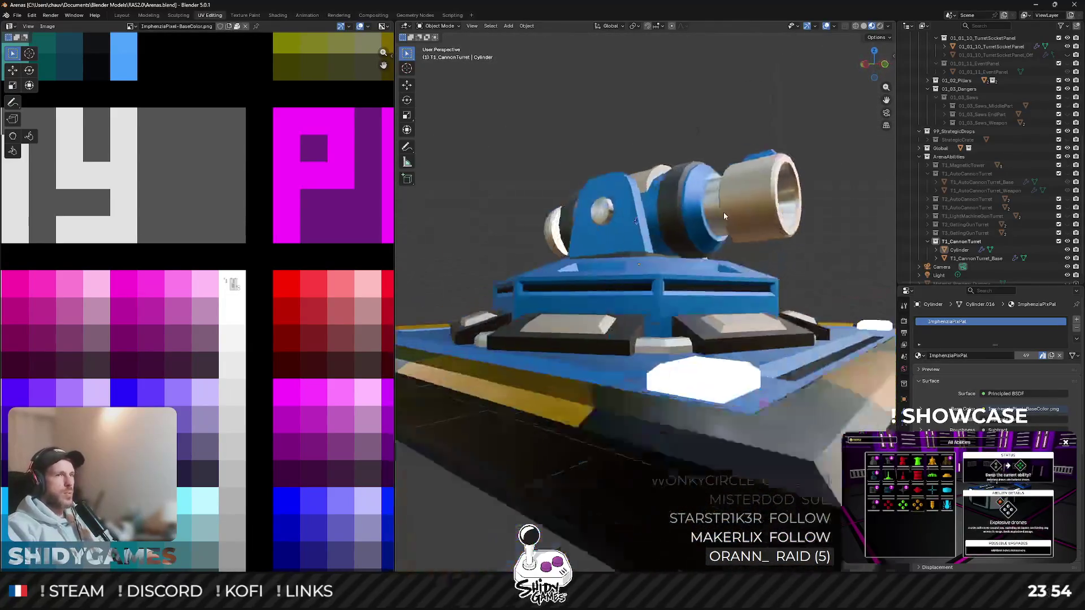
{"action": "left_click", "coordinate": [648, 281]}
{"action": "mouse_move", "coordinate": [649, 281]}
{"action": "middle_mouse_down"}
{"action": "mouse_move", "coordinate": [481, 307]}
{"action": "mouse_move", "coordinate": [644, 288]}
{"action": "middle_mouse_up"}
{"action": "scroll", "coordinate": [480, 306], "scroll_direction": "down", "scroll_amount": 5}
{"action": "left_click", "coordinate": [967, 260]}
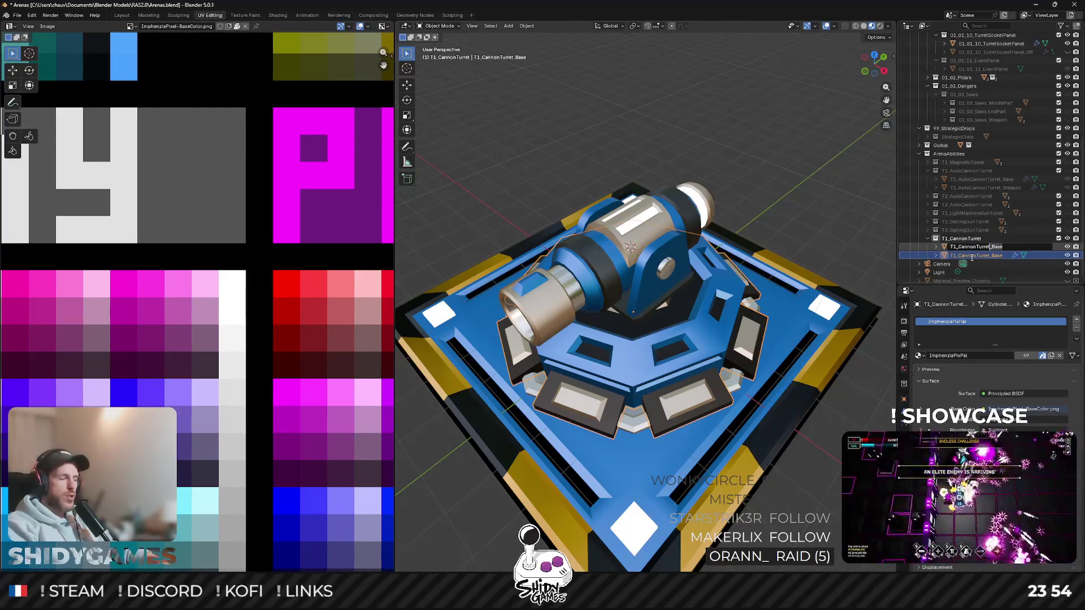
{"action": "type", "text": "apon"}
{"action": "key", "text": "Return"}
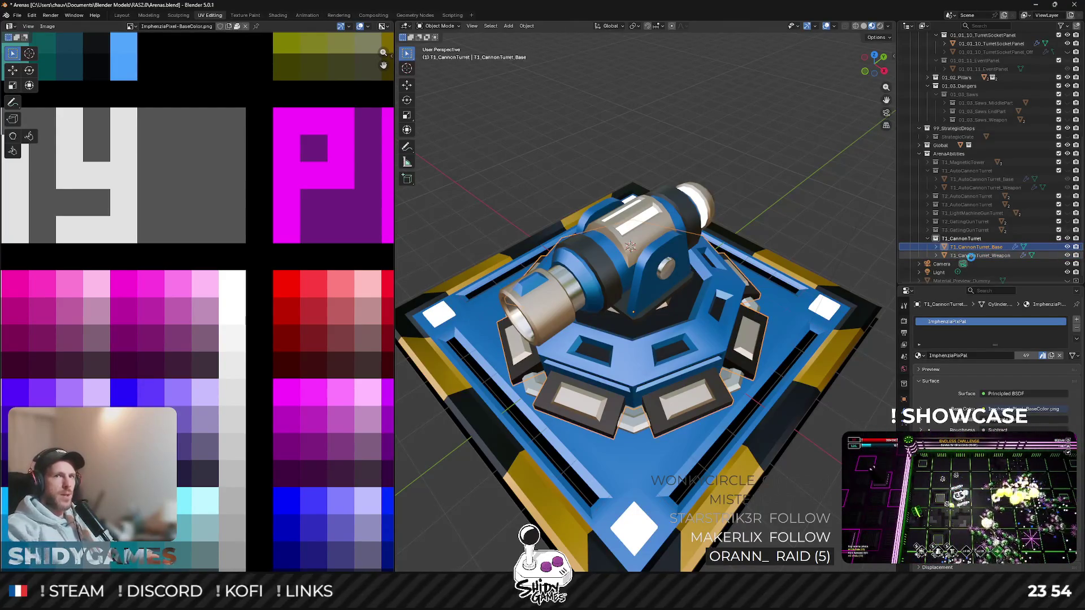
{"action": "scroll", "coordinate": [694, 251], "scroll_direction": "down", "scroll_amount": 3}
{"action": "middle_click_drag", "start_coordinate": [679, 212], "coordinate": [700, 253]}
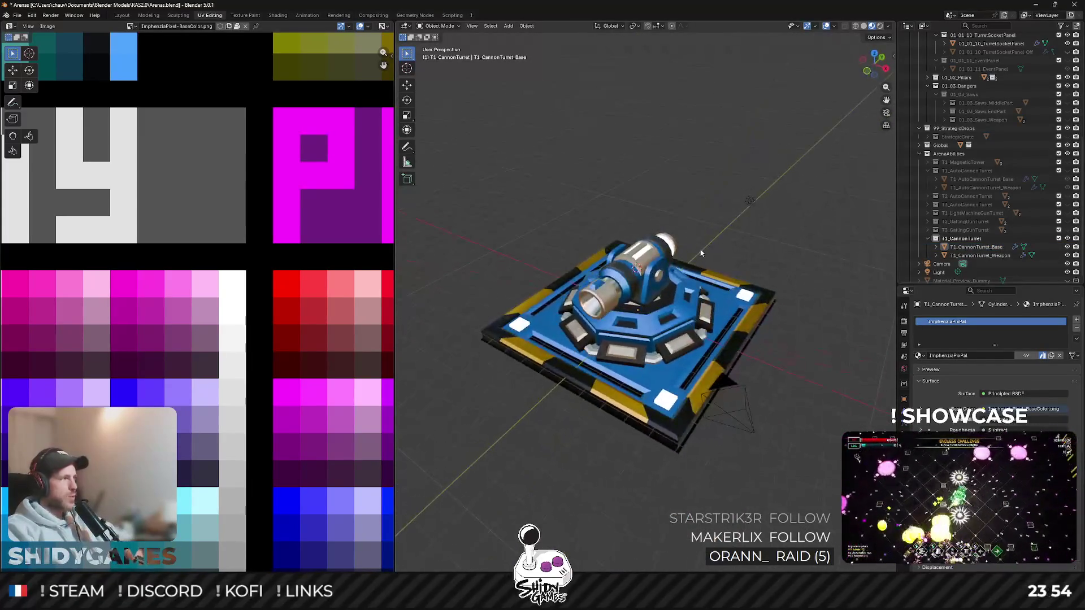
{"action": "scroll", "coordinate": [701, 253], "scroll_direction": "up", "scroll_amount": 2}
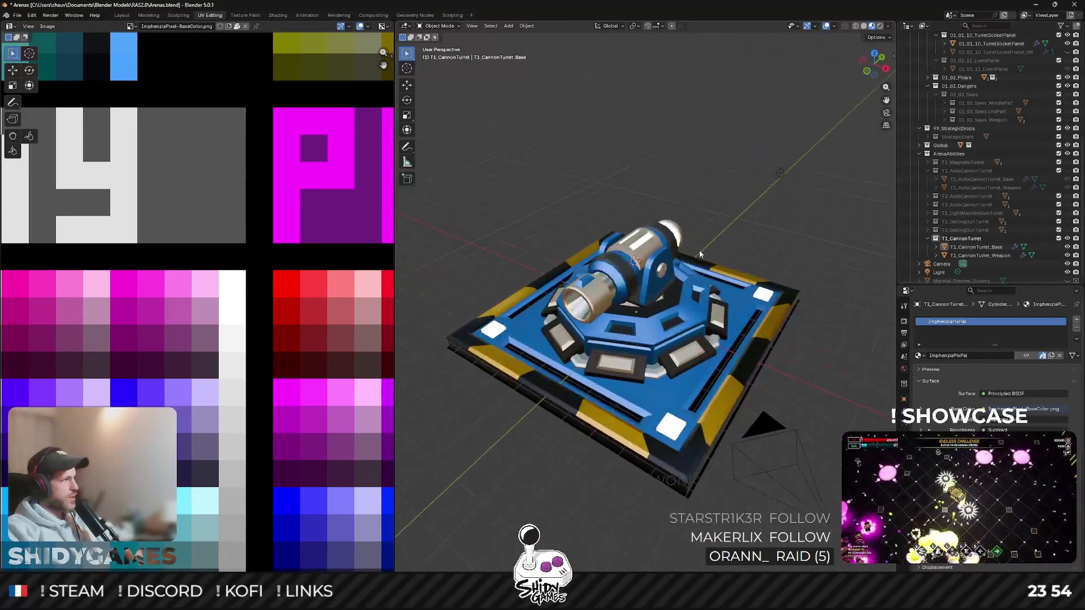
Step: In the Layout workspace, rotate the cannon weapon a half-turn about the Z axis
{"action": "left_click", "coordinate": [122, 16]}
{"action": "mouse_move", "coordinate": [511, 309]}
{"action": "middle_mouse_down"}
{"action": "mouse_move", "coordinate": [600, 348]}
{"action": "mouse_move", "coordinate": [642, 261]}
{"action": "mouse_move", "coordinate": [542, 274]}
{"action": "middle_mouse_up"}
{"action": "scroll", "coordinate": [491, 385], "scroll_direction": "up", "scroll_amount": 3}
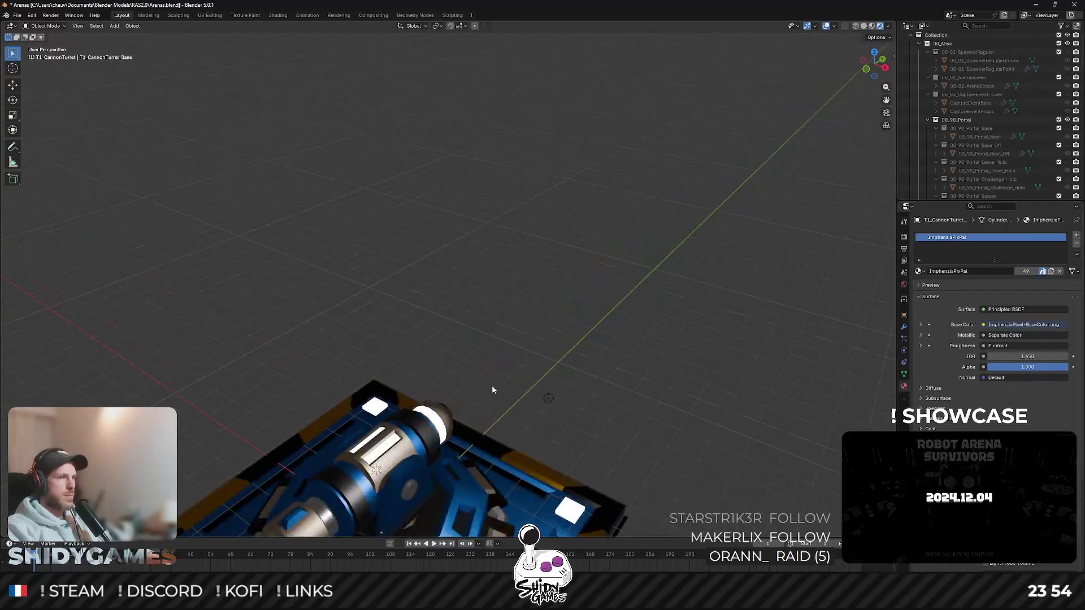
{"action": "mouse_move", "coordinate": [492, 385]}
{"action": "middle_mouse_down"}
{"action": "mouse_move", "coordinate": [567, 271]}
{"action": "mouse_move", "coordinate": [609, 140]}
{"action": "mouse_move", "coordinate": [601, 224]}
{"action": "mouse_move", "coordinate": [643, 209]}
{"action": "mouse_move", "coordinate": [603, 322]}
{"action": "mouse_move", "coordinate": [607, 309]}
{"action": "middle_mouse_up"}
{"action": "left_click", "coordinate": [545, 224]}
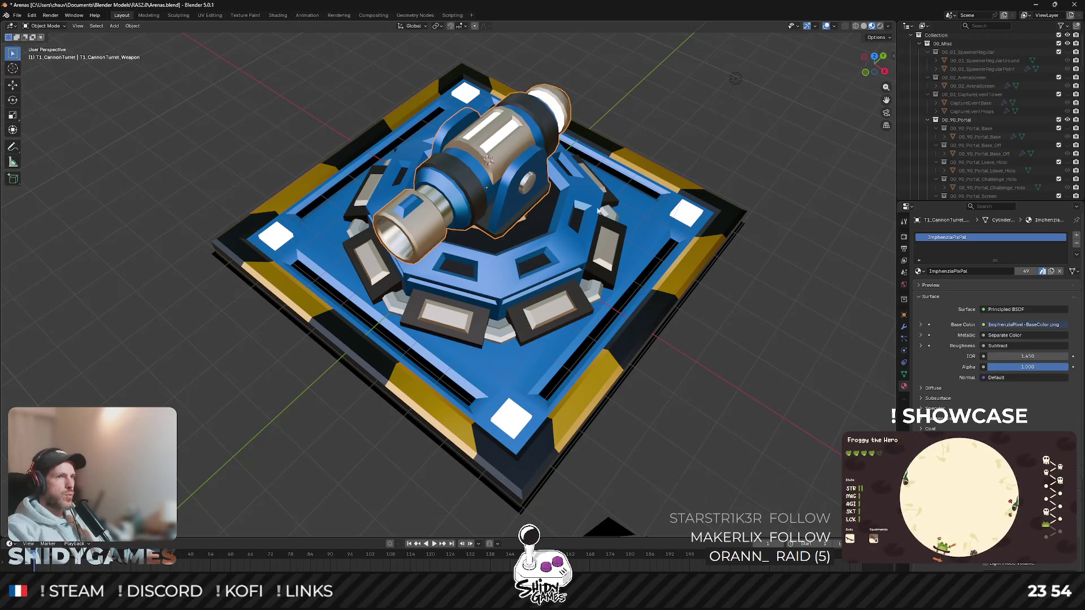
{"action": "key", "text": "r"}
{"action": "key", "text": "z"}
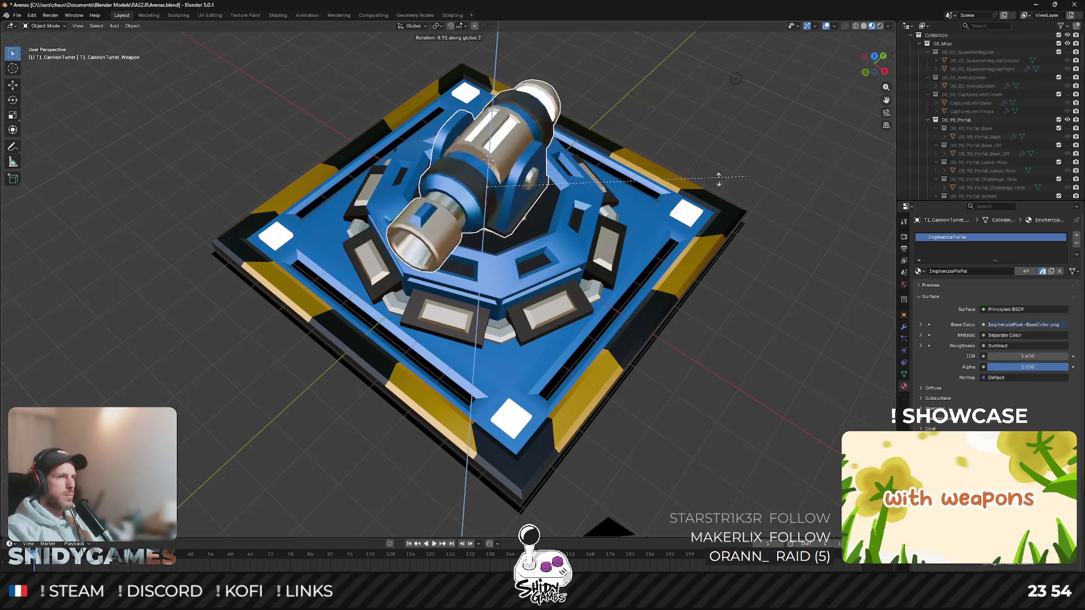
{"action": "left_click", "coordinate": [215, 197]}
{"action": "scroll", "coordinate": [215, 198], "scroll_direction": "down", "scroll_amount": 3}
Step: Fine-tune the cannon's heading about Z, then switch to the Trello board
{"action": "mouse_move", "coordinate": [619, 216]}
{"action": "middle_mouse_down"}
{"action": "mouse_move", "coordinate": [603, 247]}
{"action": "mouse_move", "coordinate": [652, 227]}
{"action": "middle_mouse_up"}
{"action": "key", "text": "r"}
{"action": "key", "text": "z"}
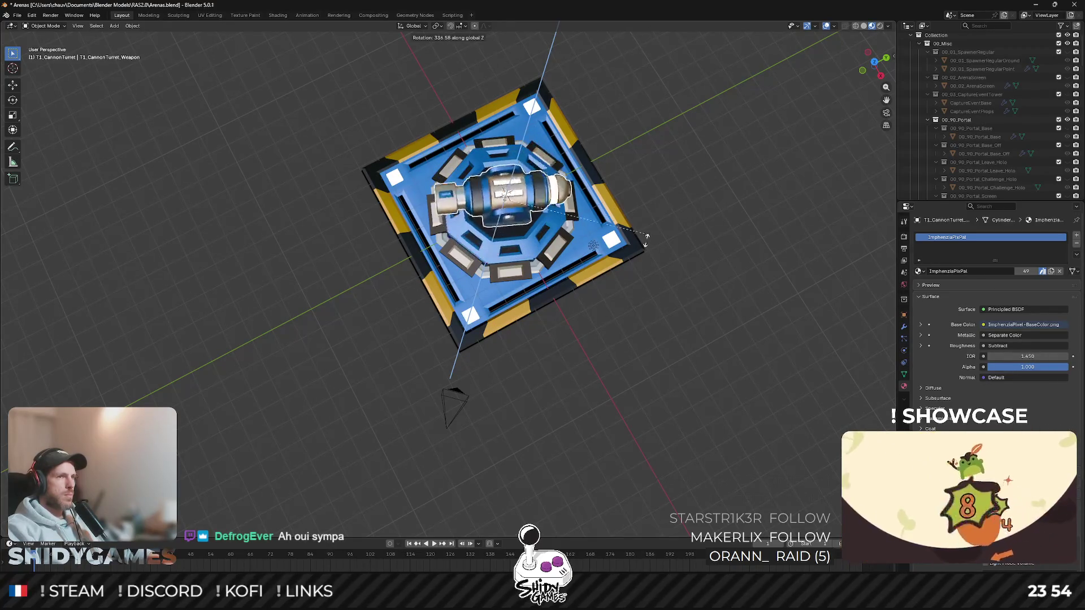
{"action": "left_click", "coordinate": [615, 313]}
{"action": "mouse_move", "coordinate": [615, 312]}
{"action": "middle_mouse_down"}
{"action": "mouse_move", "coordinate": [536, 157]}
{"action": "mouse_move", "coordinate": [687, 169]}
{"action": "middle_mouse_up"}
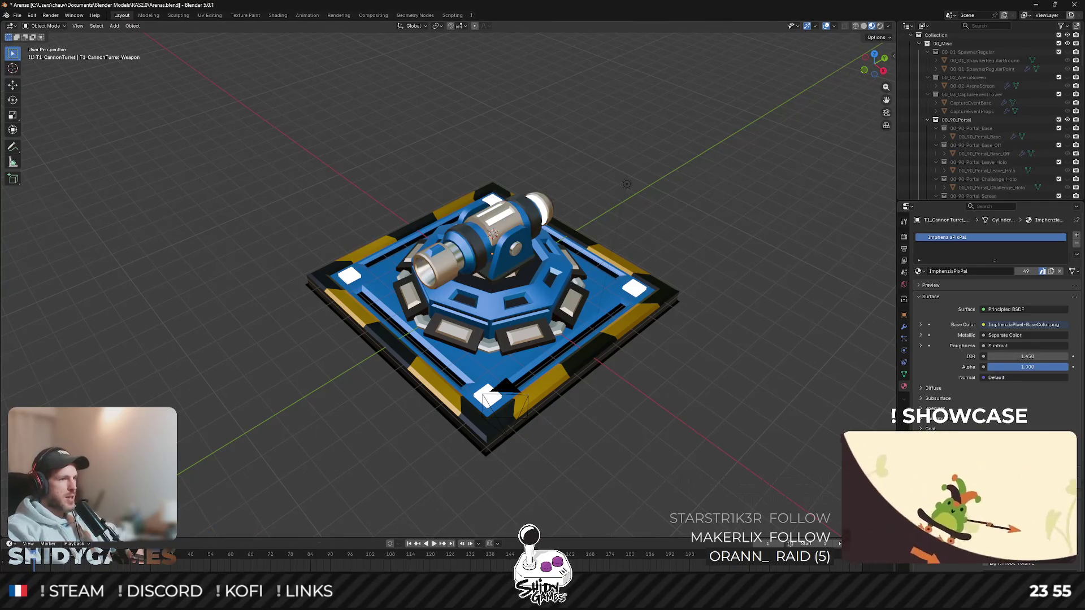
{"action": "left_click", "coordinate": [224, 551]}
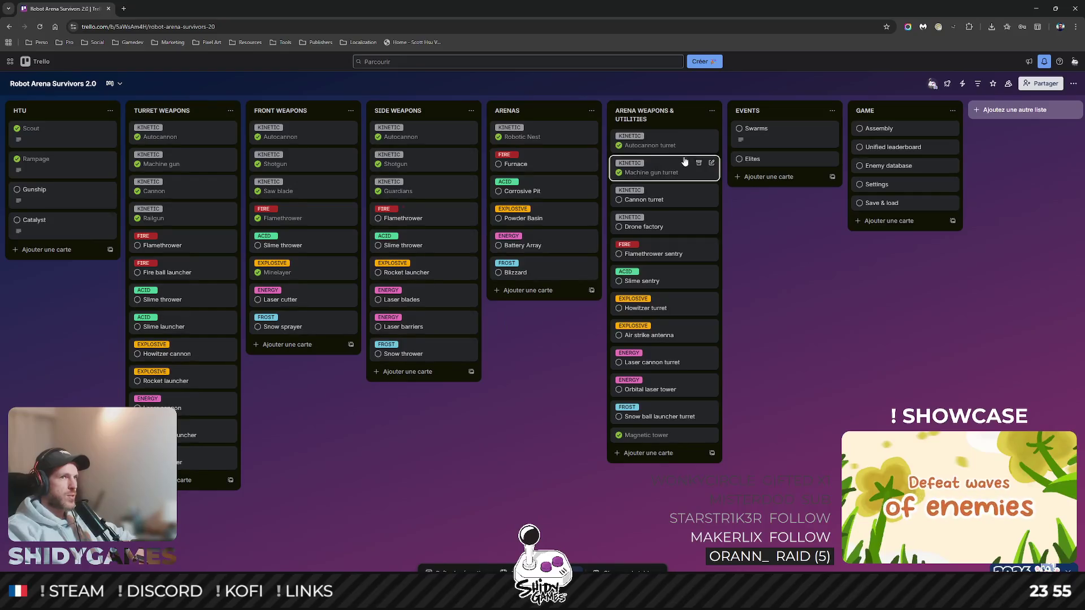